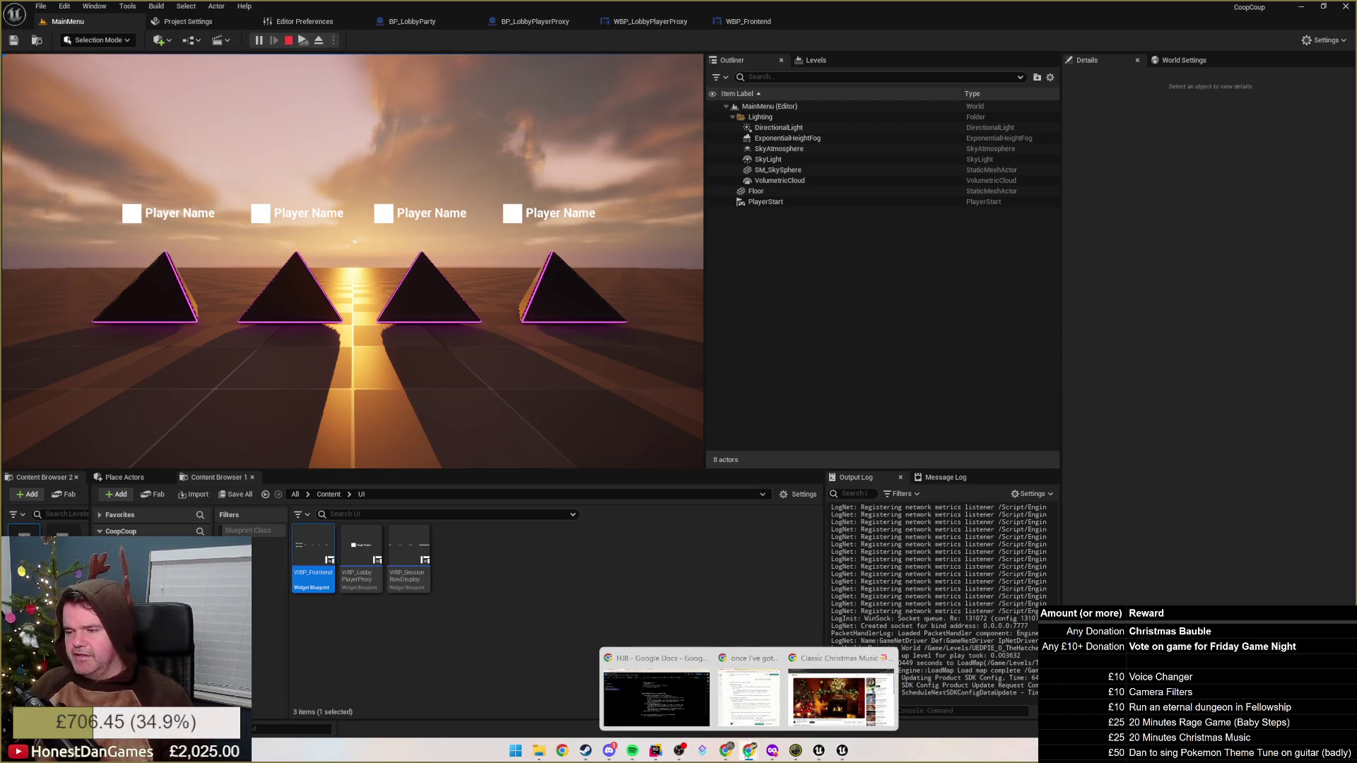
Switch from the running Unreal Editor play session back to the Google Doc notes
left_click(657, 693)
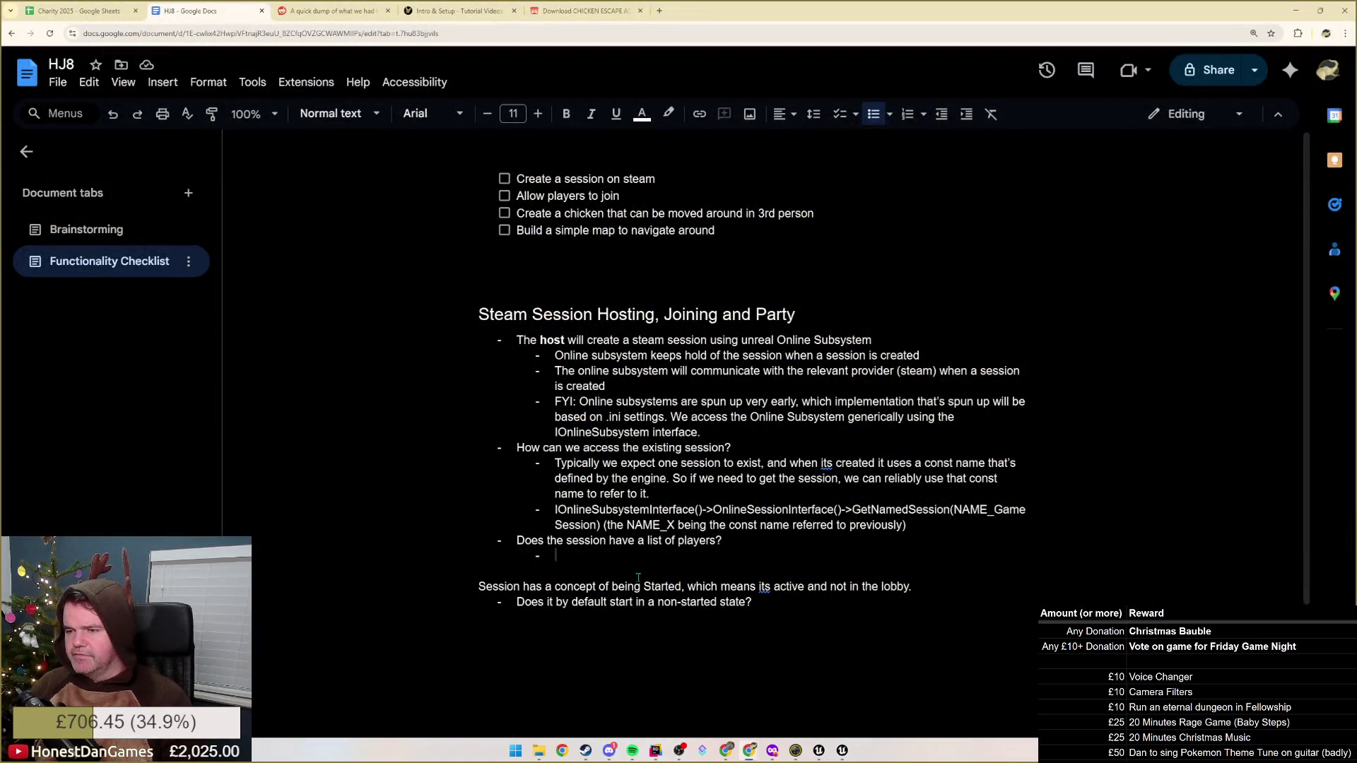
type("It")
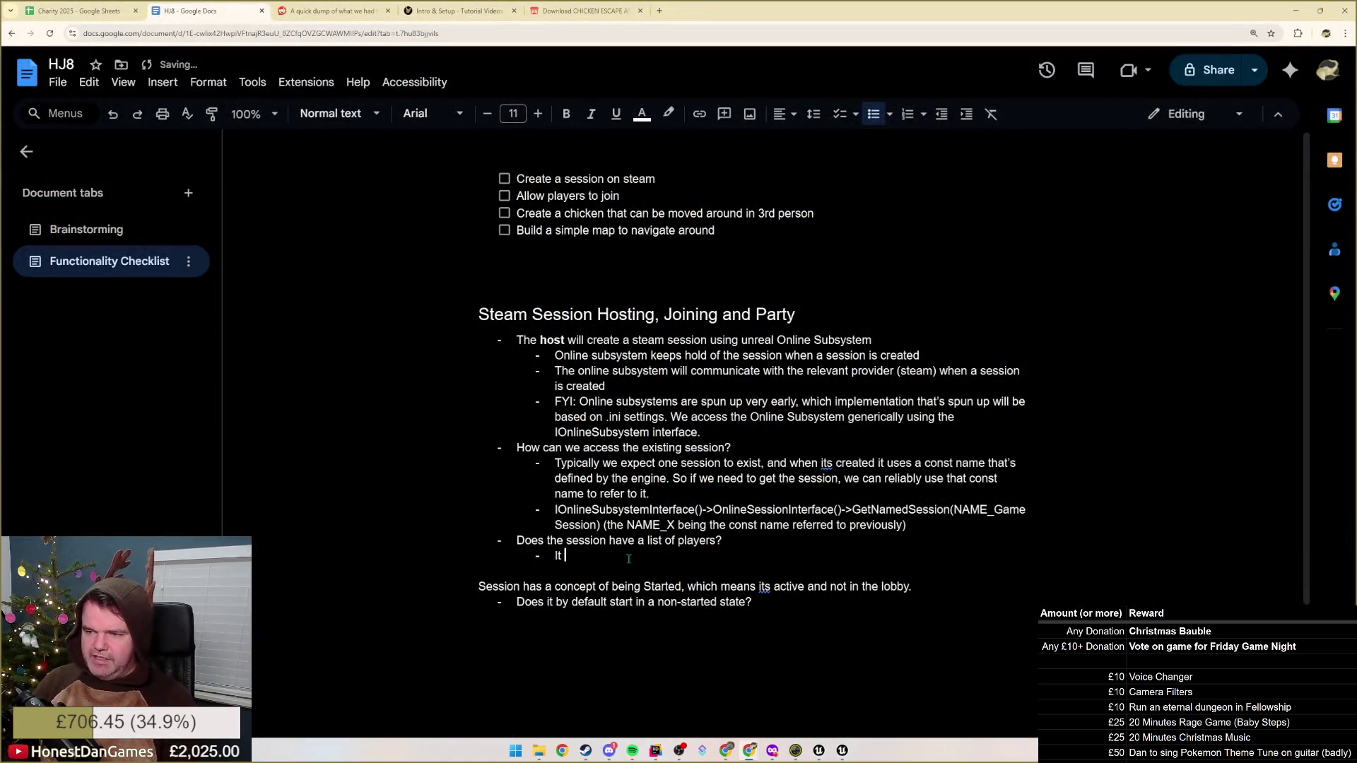
type(" does, a lis")
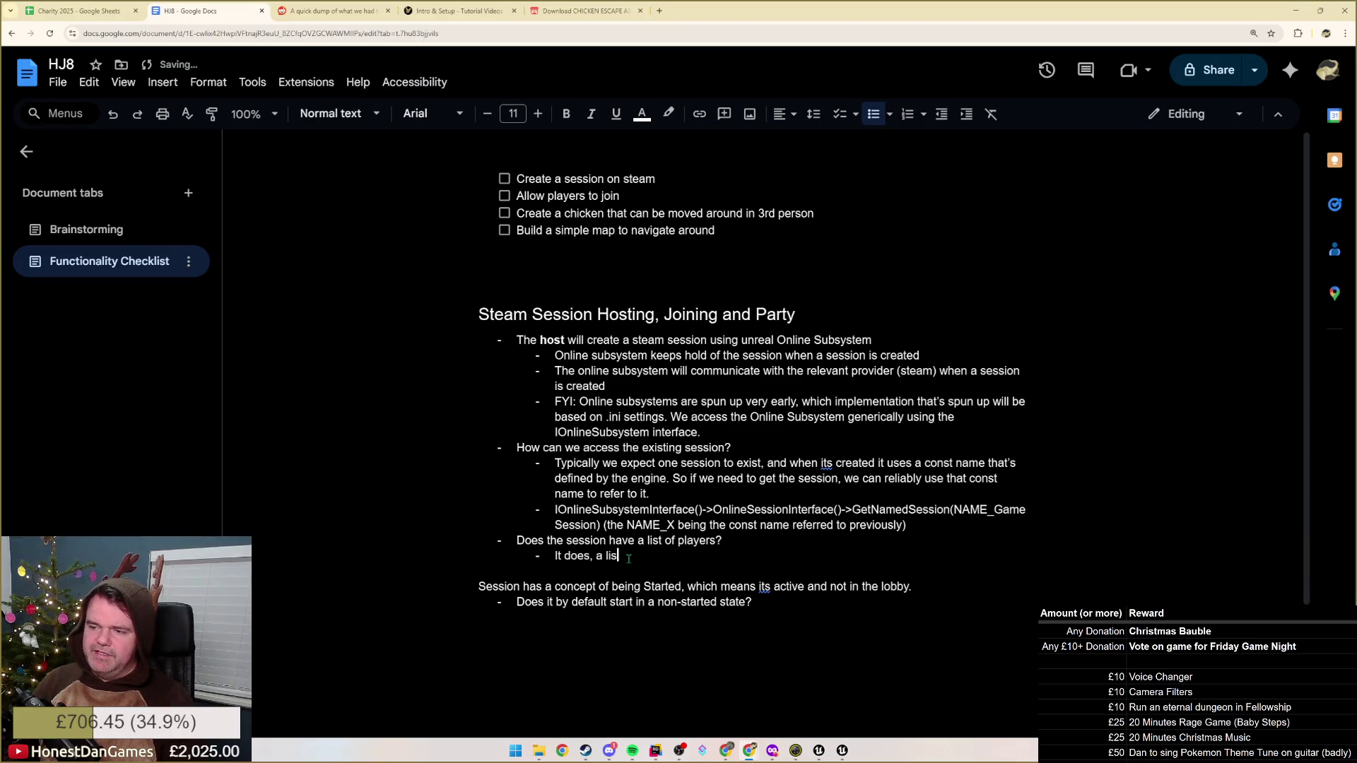
type("t of their netid")
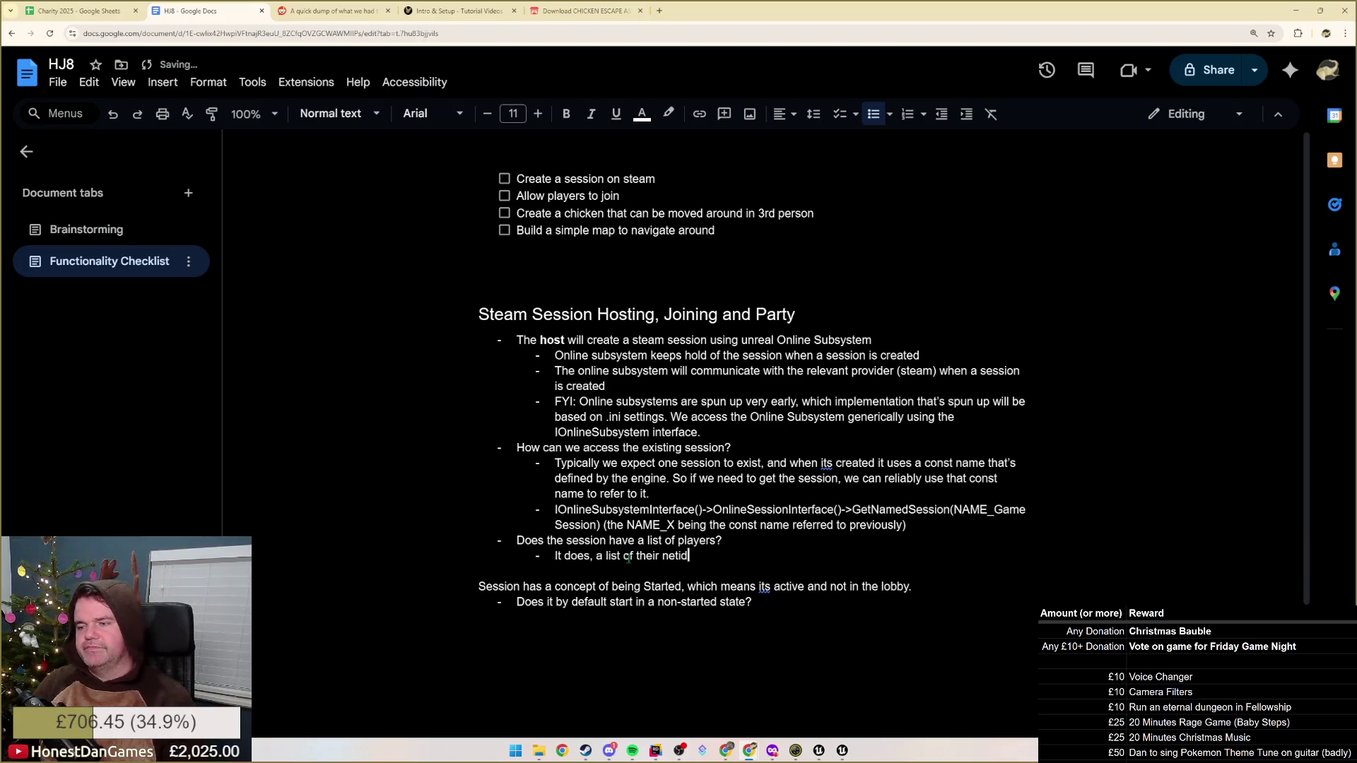
type("s, though this is")
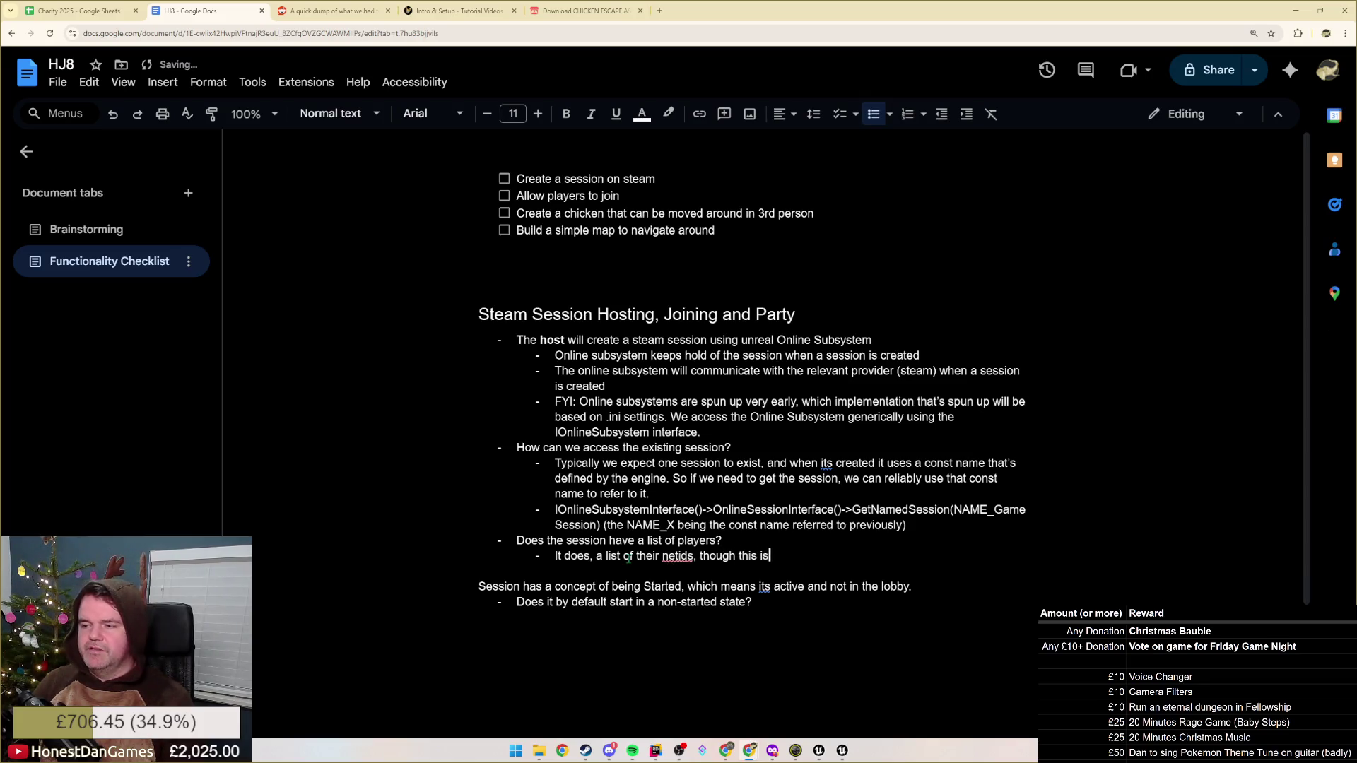
type(" mostly read")
Write that the netids list is meant purely for Steam session things, fixing typos along the way
key("ctrl+BackSpace")
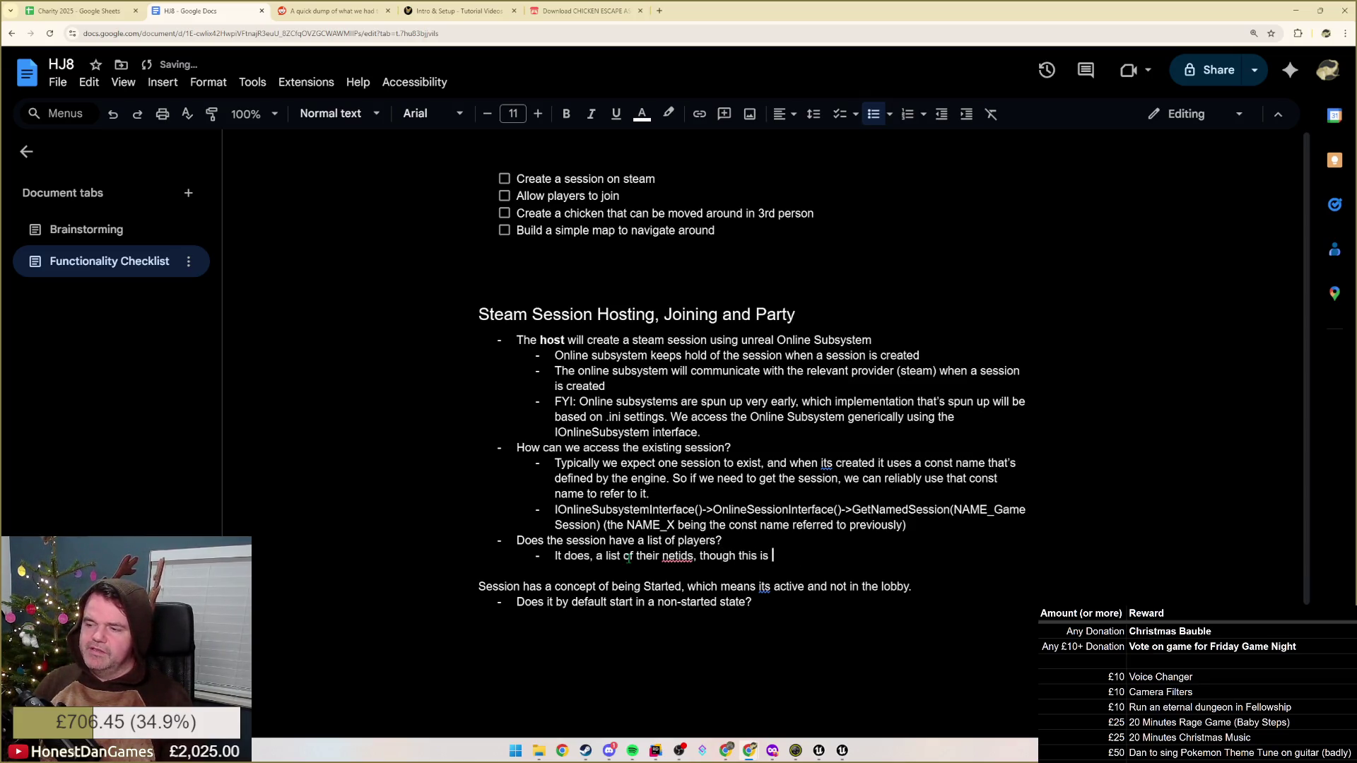
type("to be used")
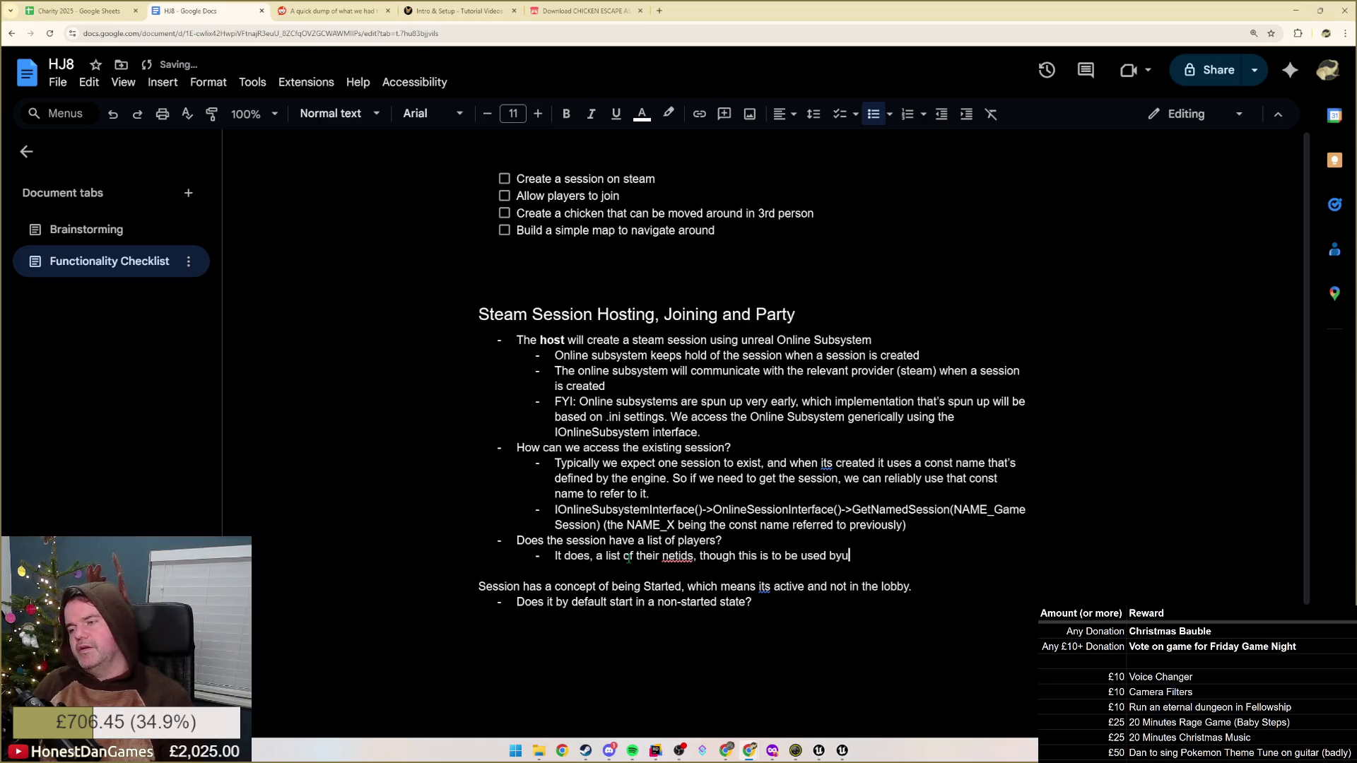
type(" b")
key("BackSpace")
type("for")
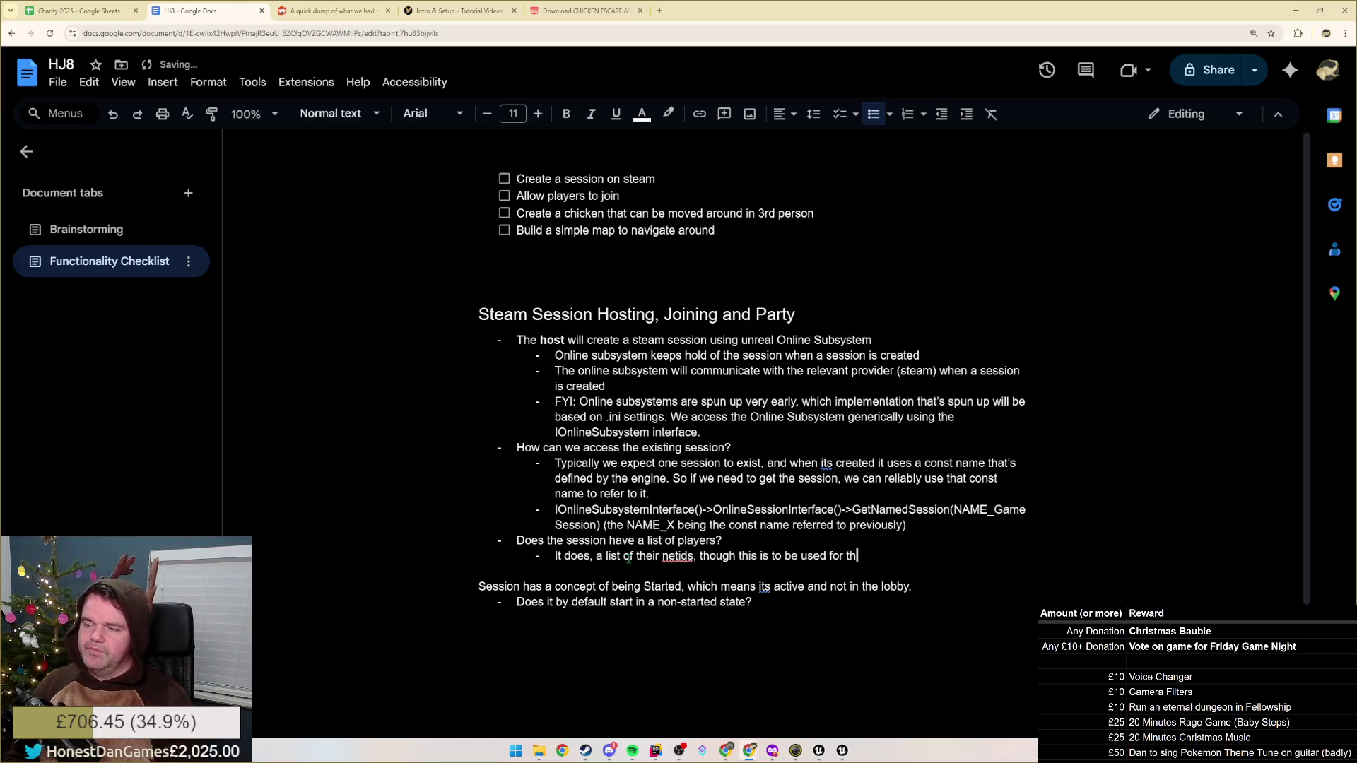
type(" t")
key("BackSpace")
type("purelyt ")
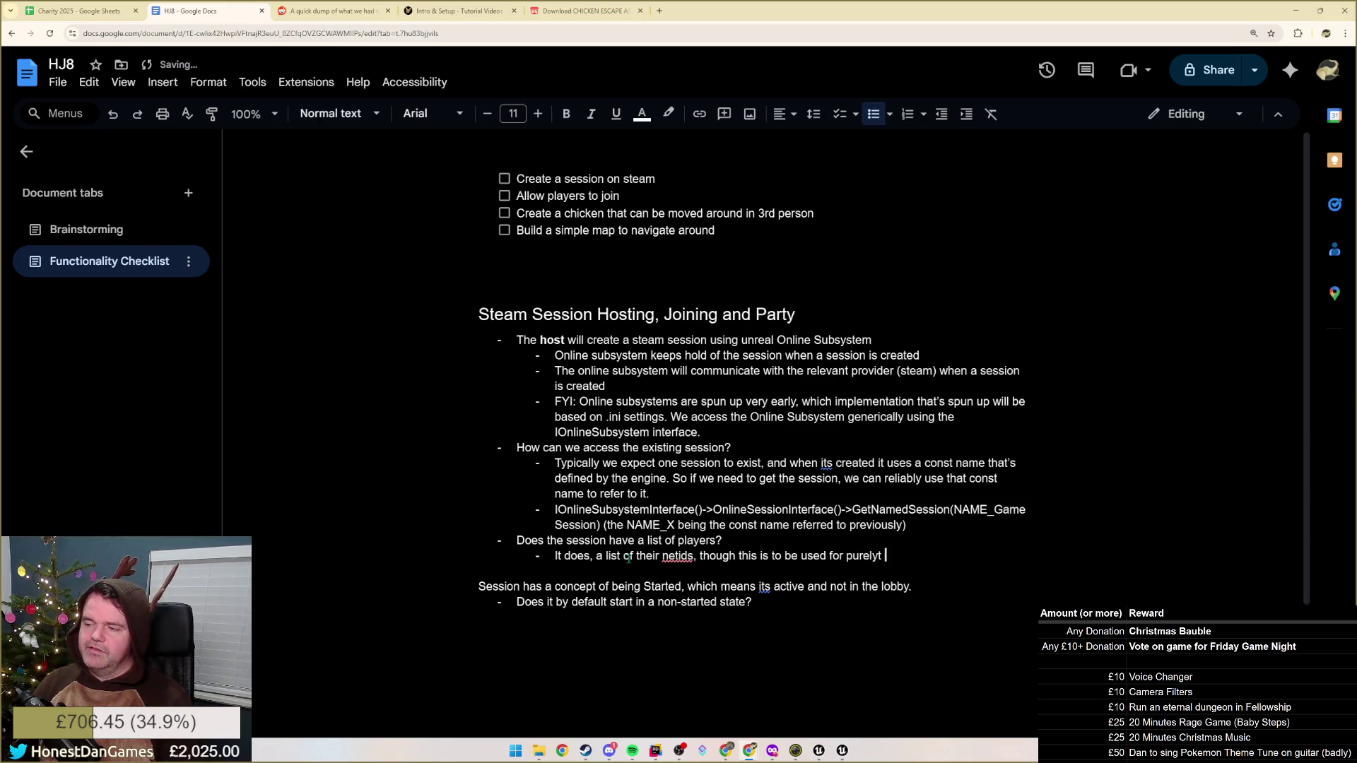
key("BackSpace")
key("BackSpace")
type(" sub")
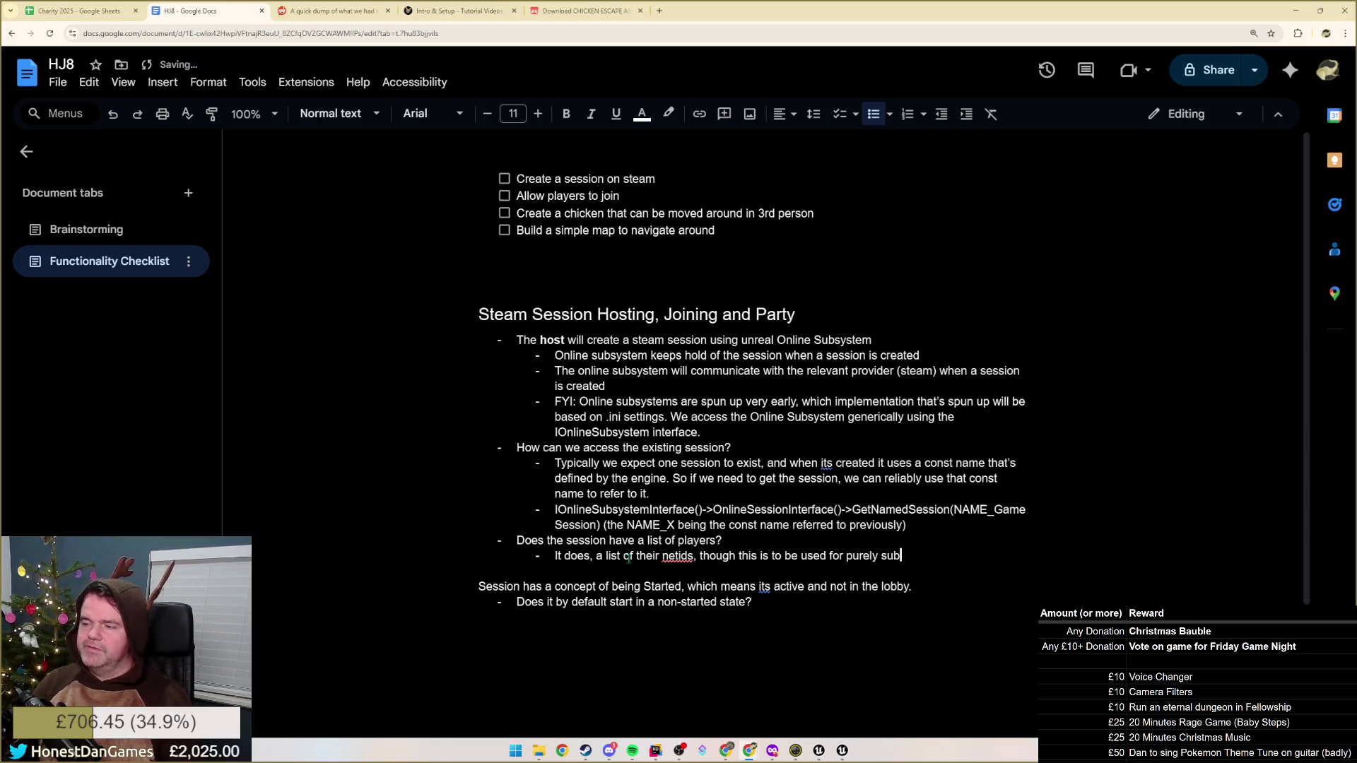
type("s")
key("BackSpace")
key("BackSpace")
key("BackSpace")
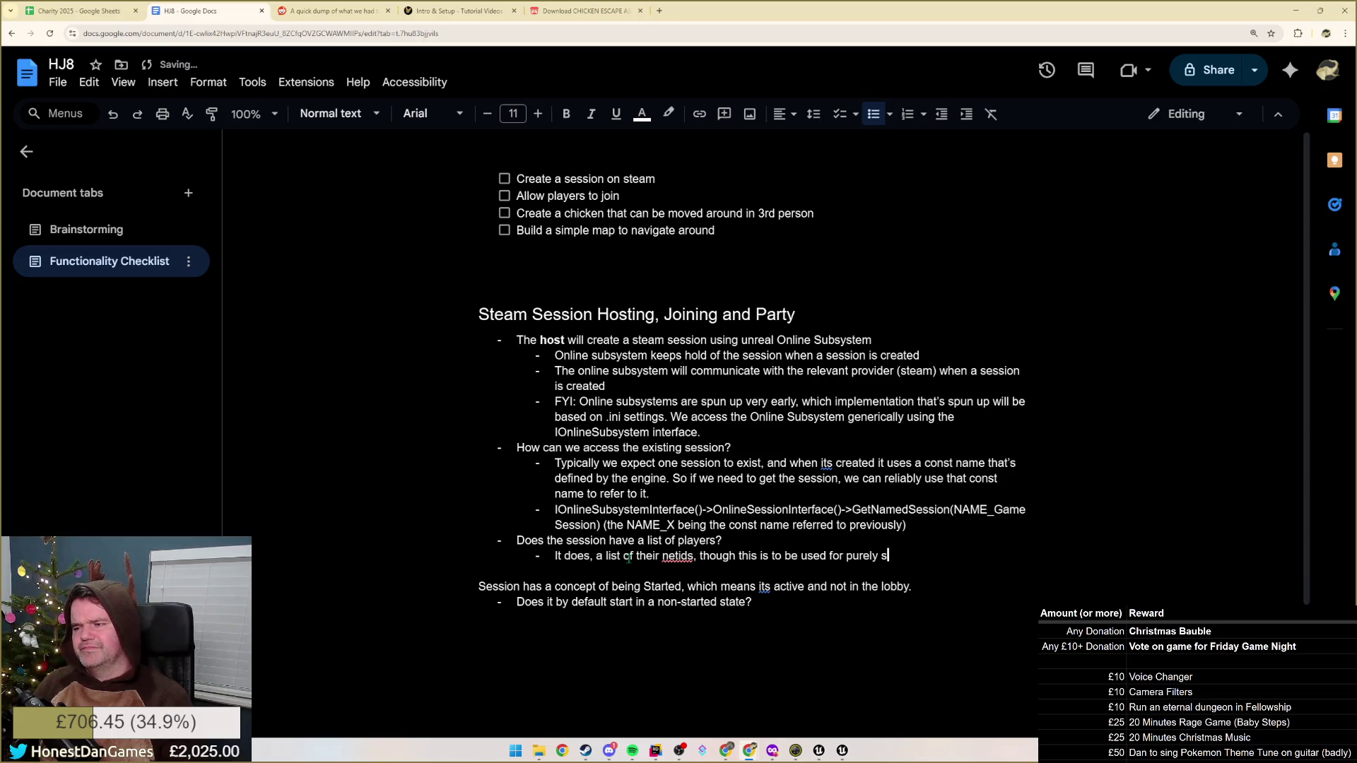
key("BackSpace")
type("steam ses")
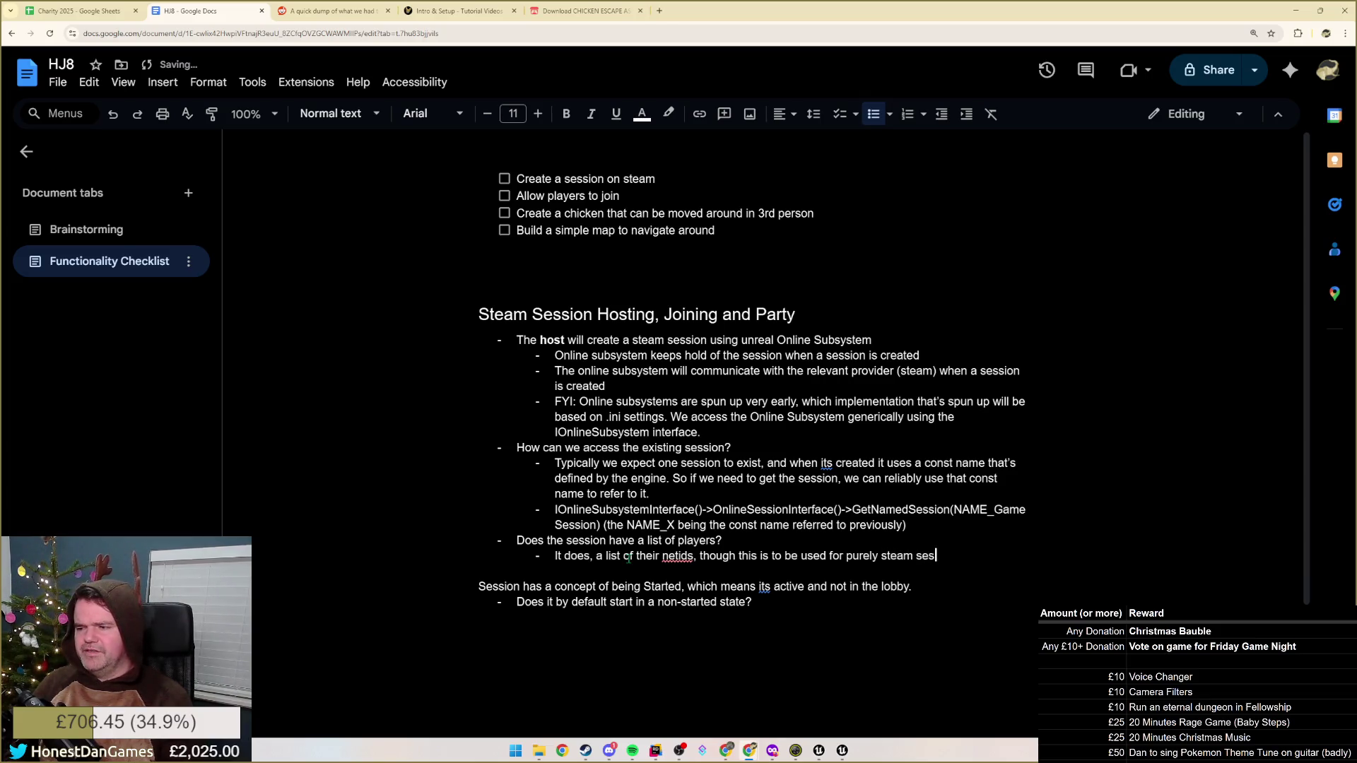
type("sion related th")
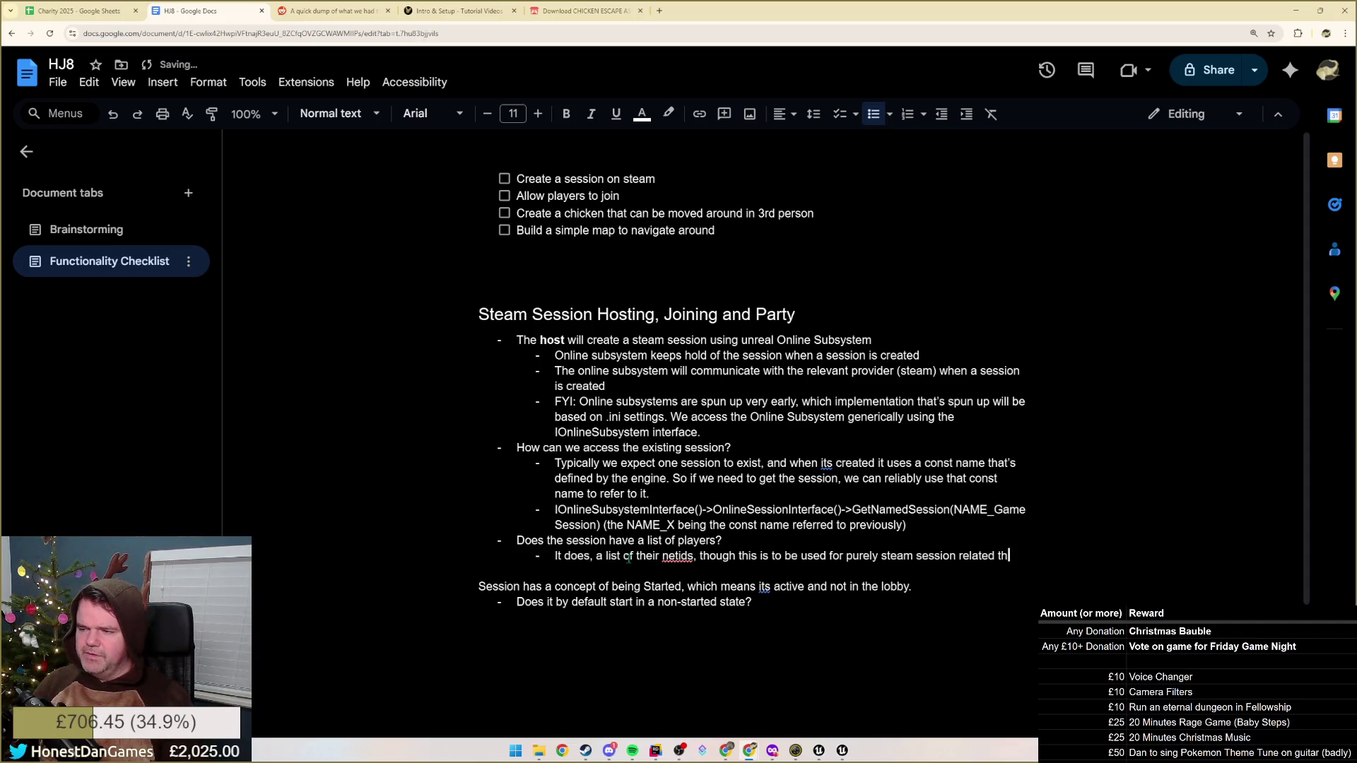
type("i")
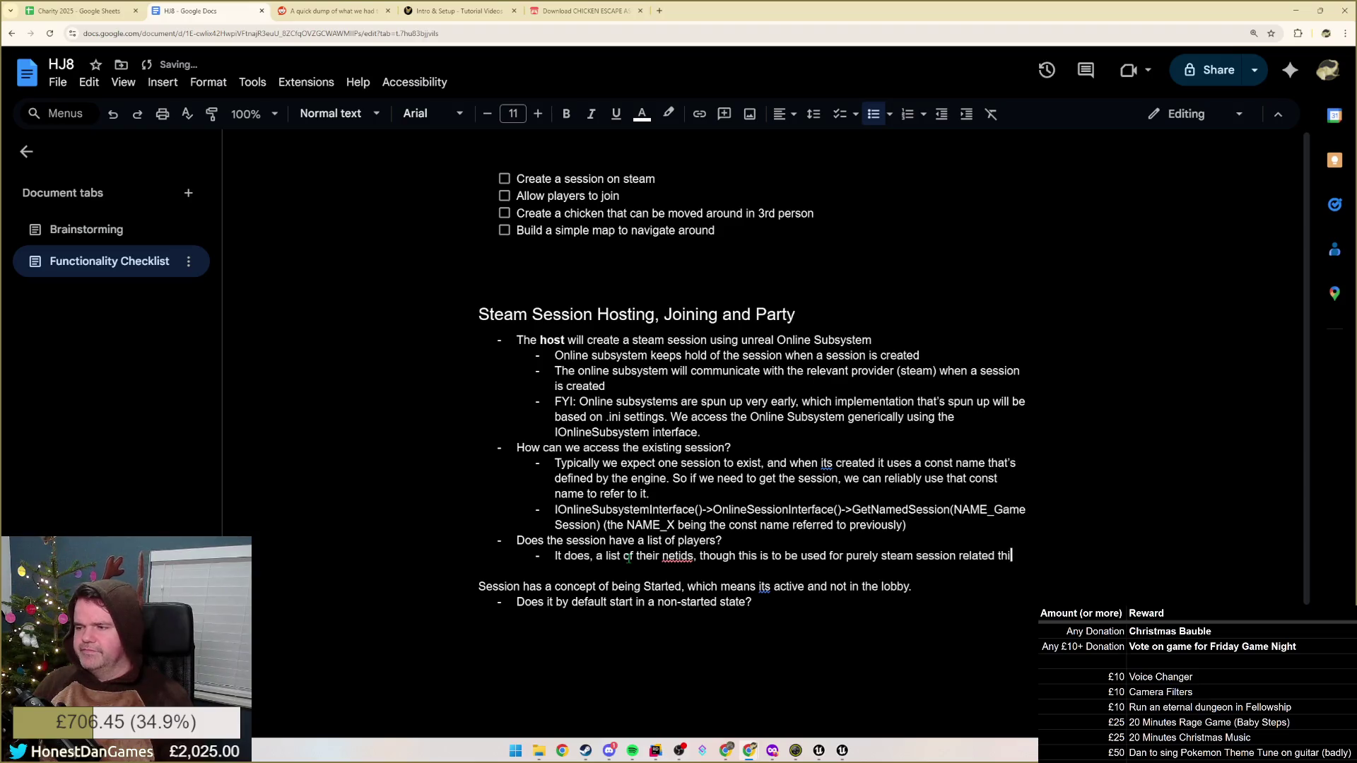
type("ngs, like ")
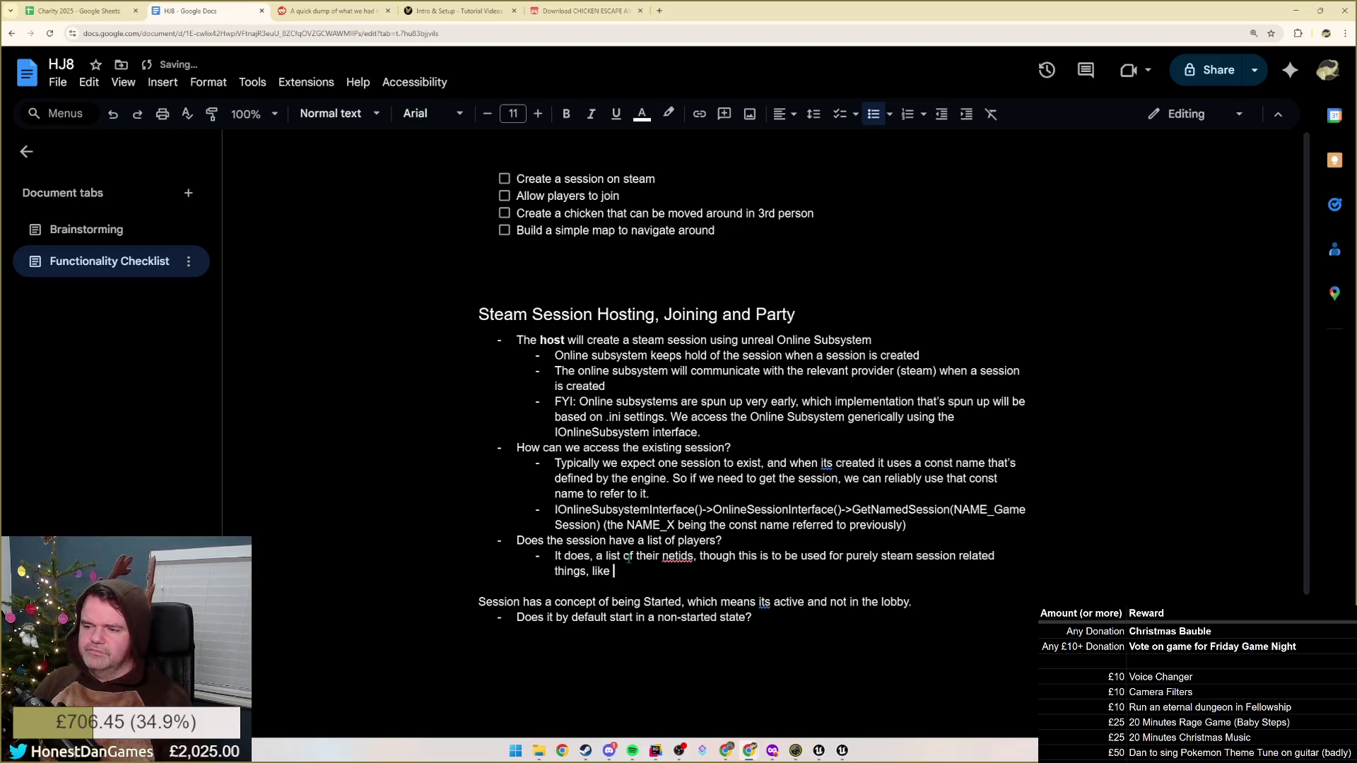
type("invit")
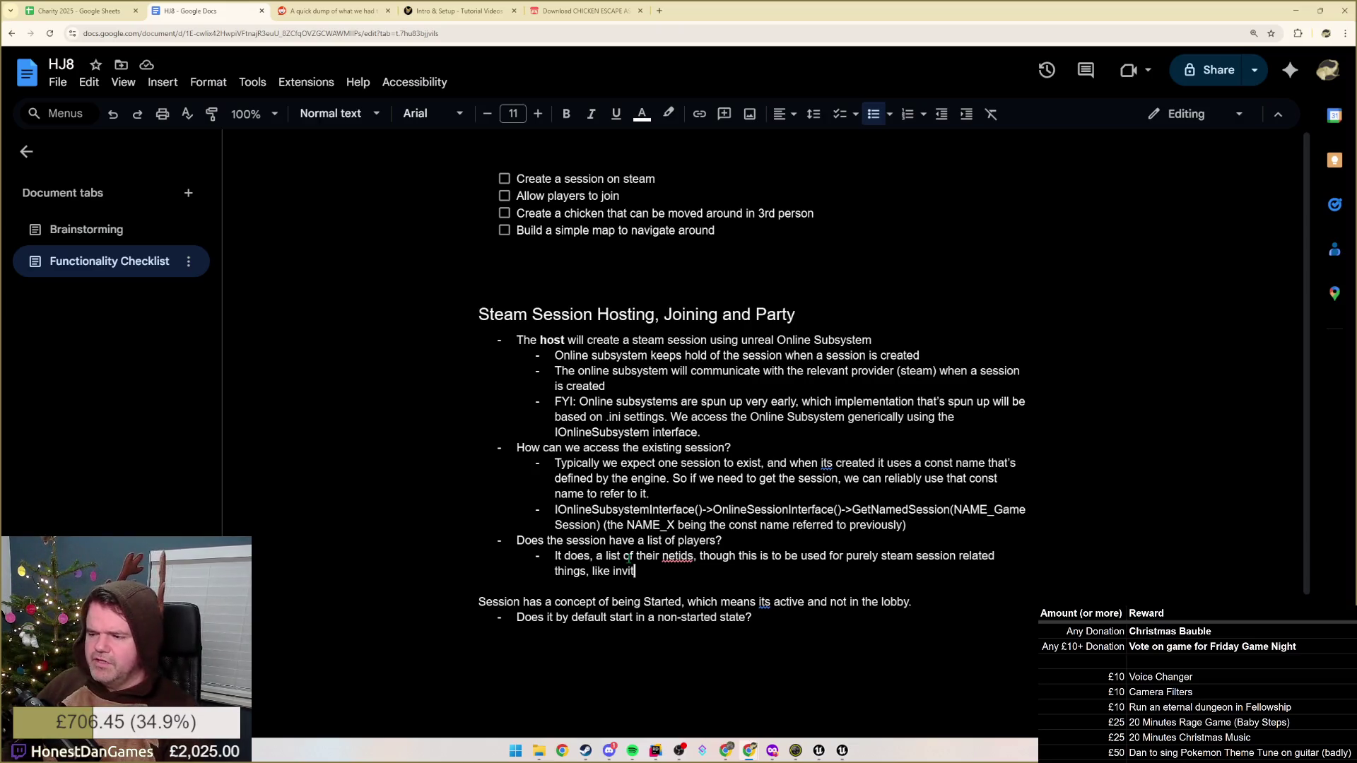
Check the level's World Settings, stop the play session with Esc, and minimize the editor
left_click(819, 750)
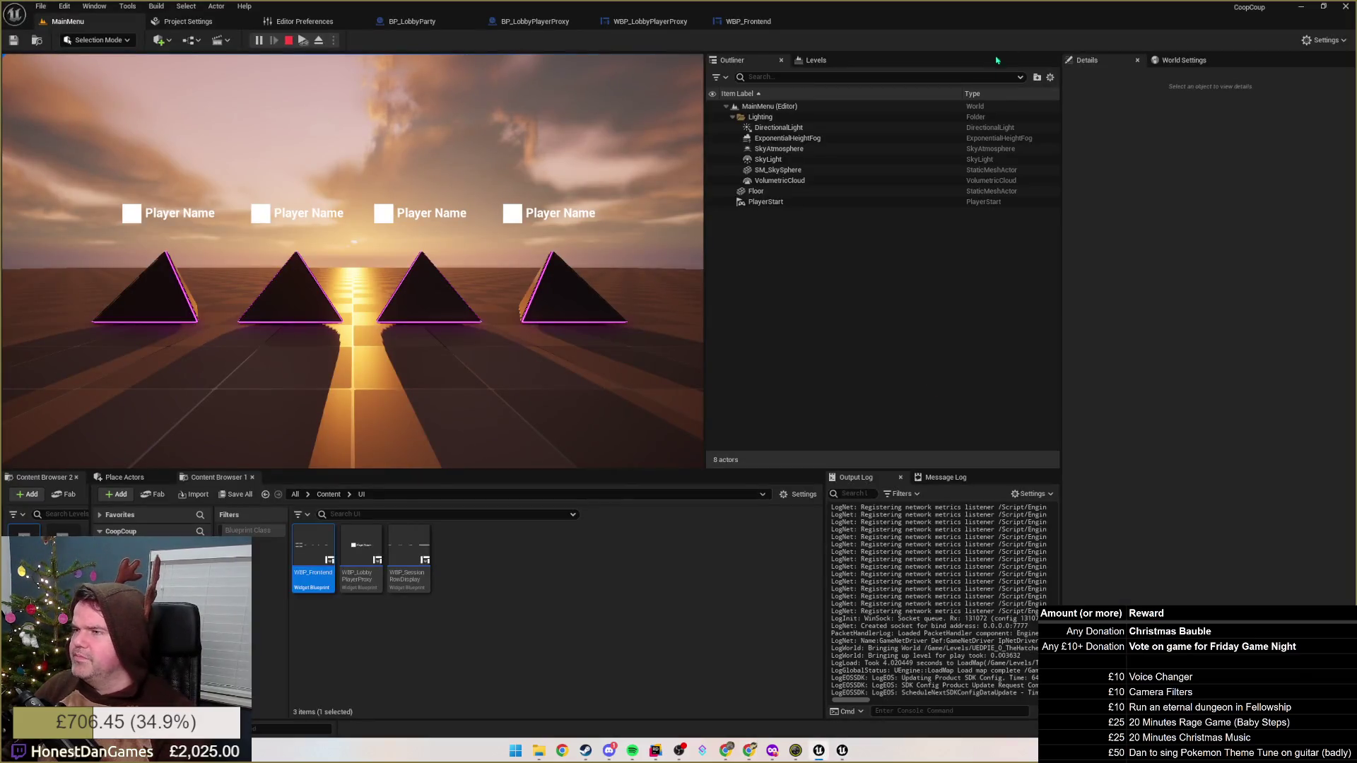
left_click(1180, 61)
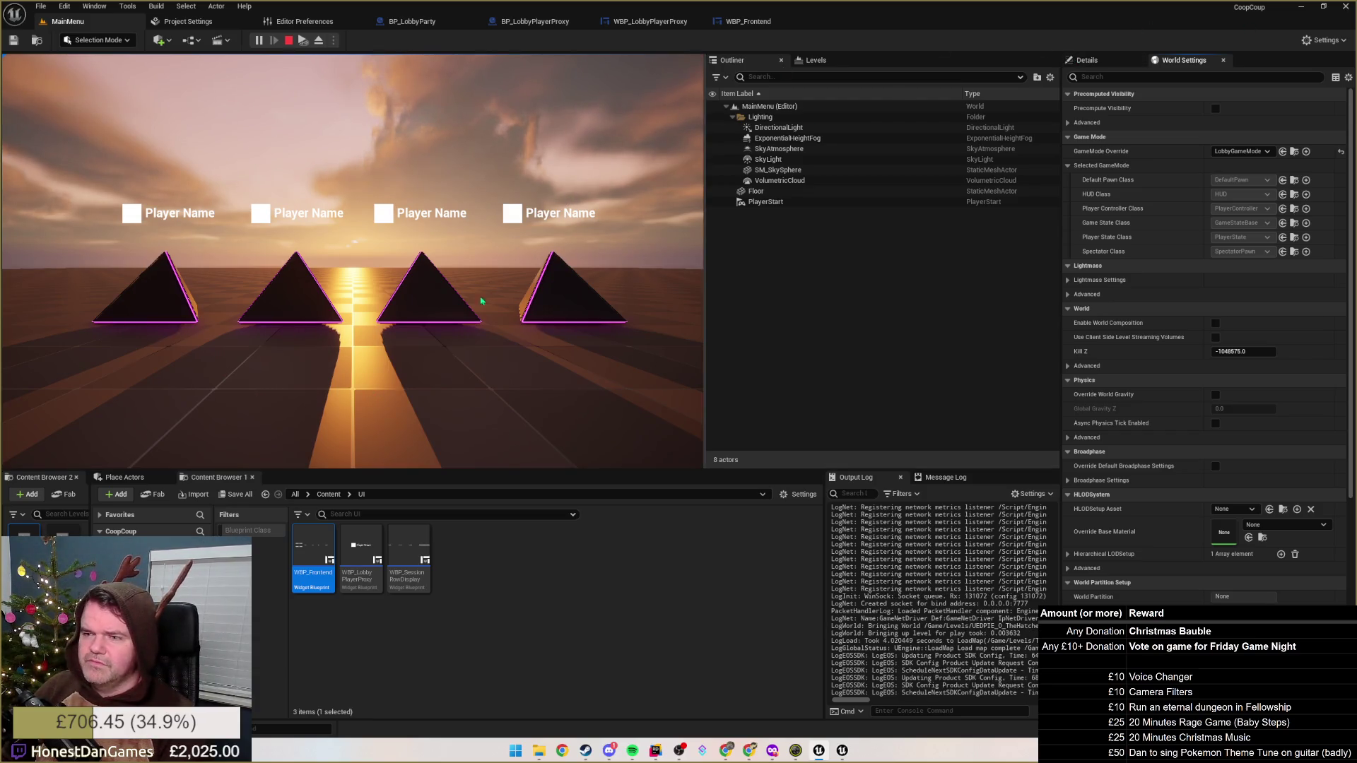
key("Escape")
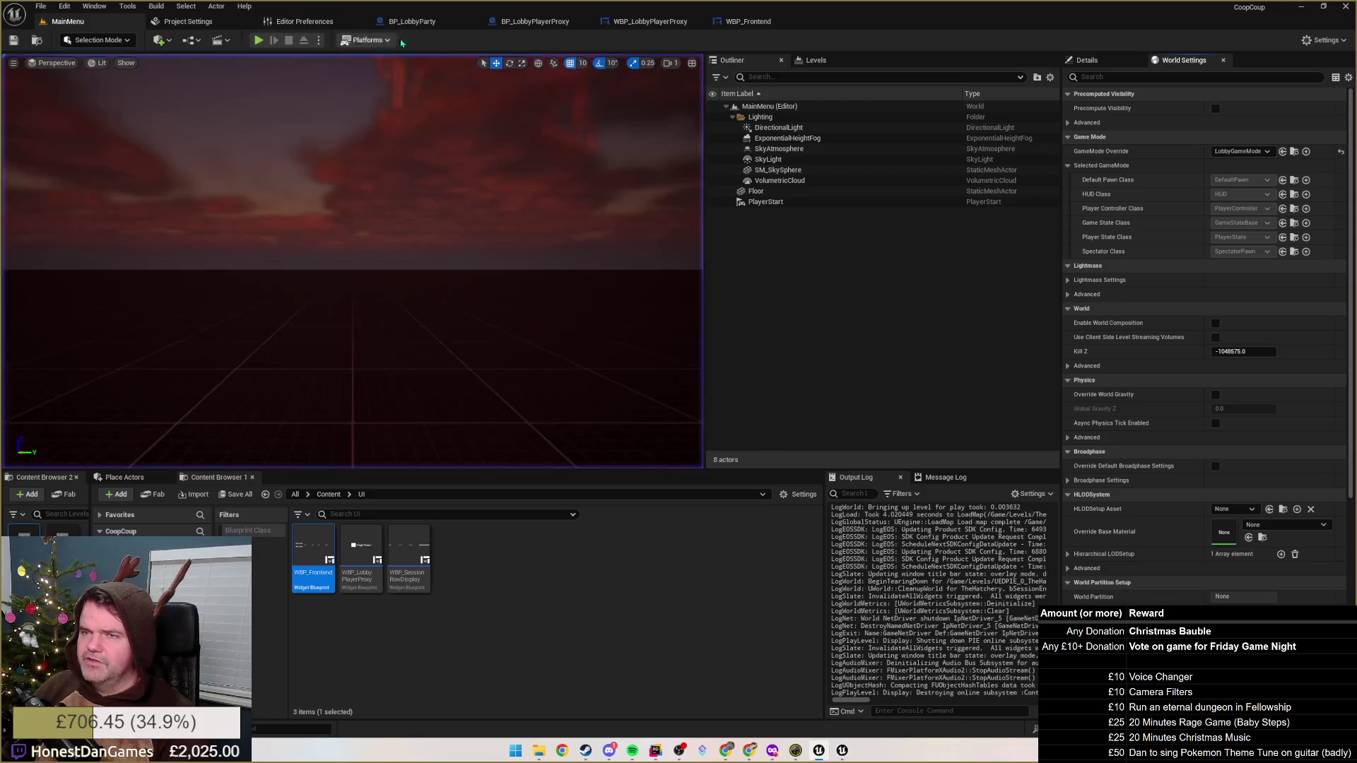
left_click(1300, 8)
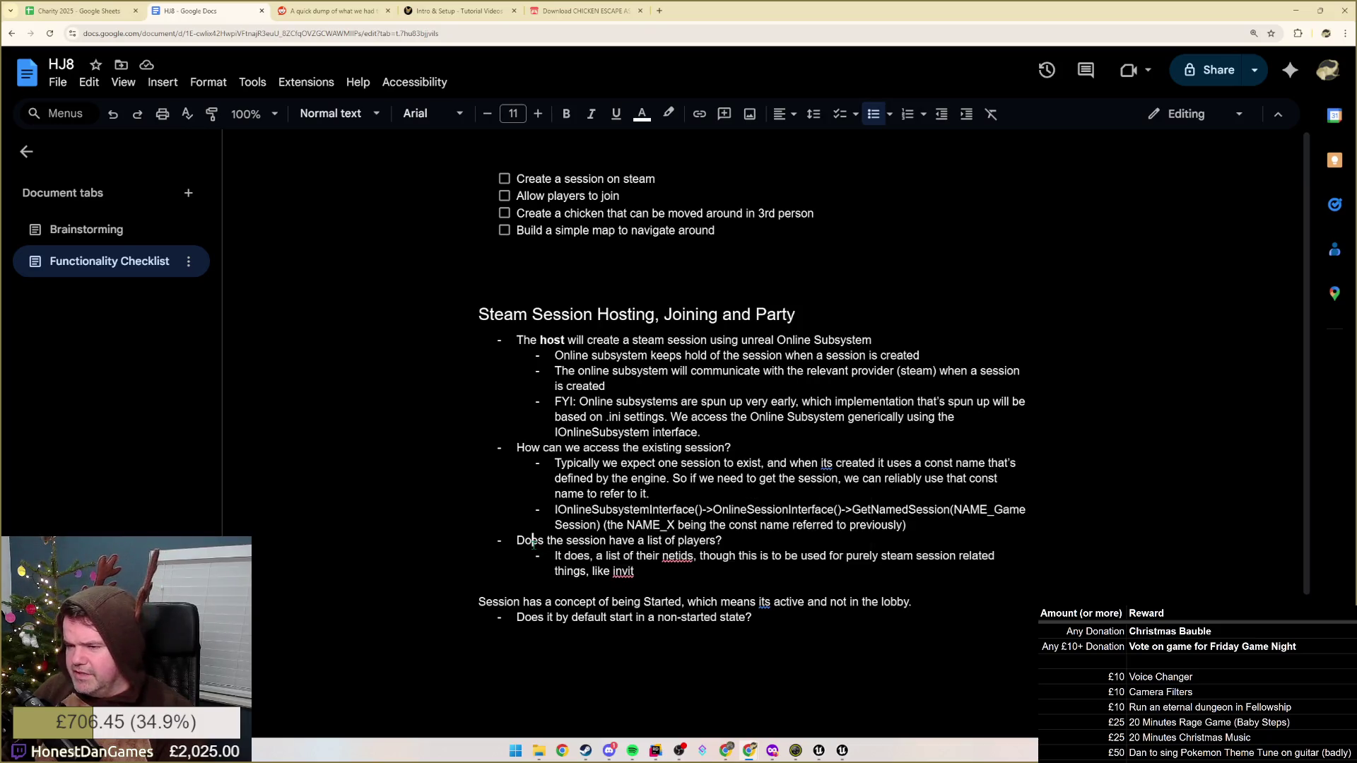
Finish the answer as 'like inviting / capacity checks.' and start a new sub-bullet below it
left_click(611, 571)
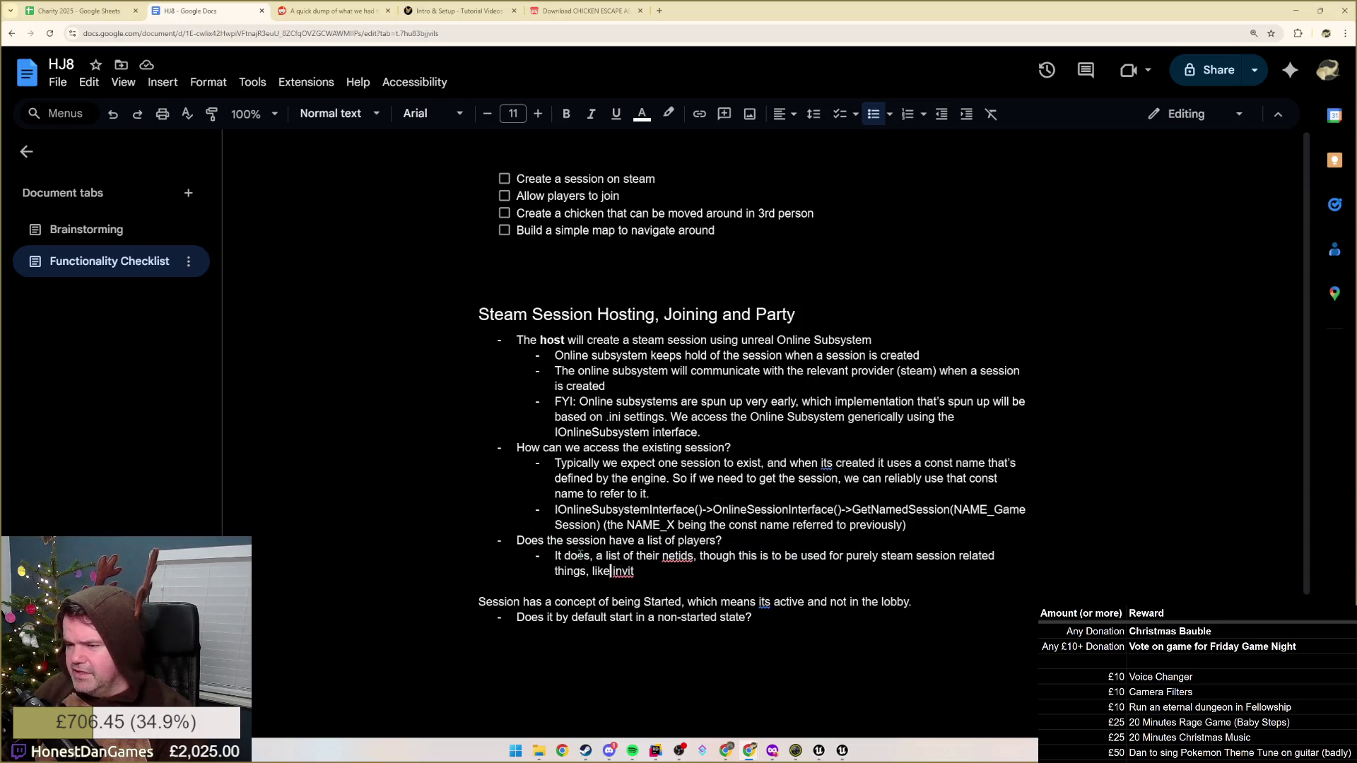
left_click(656, 574)
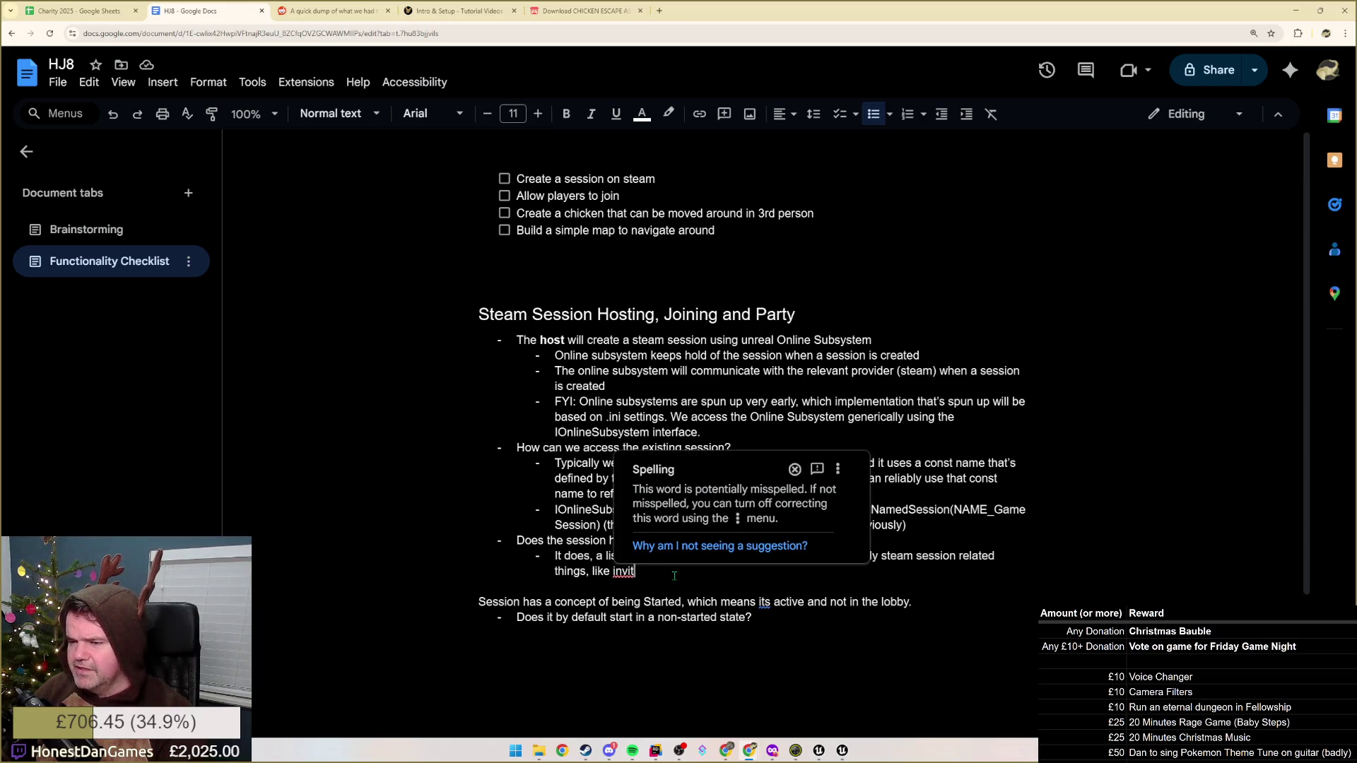
type("ing / c")
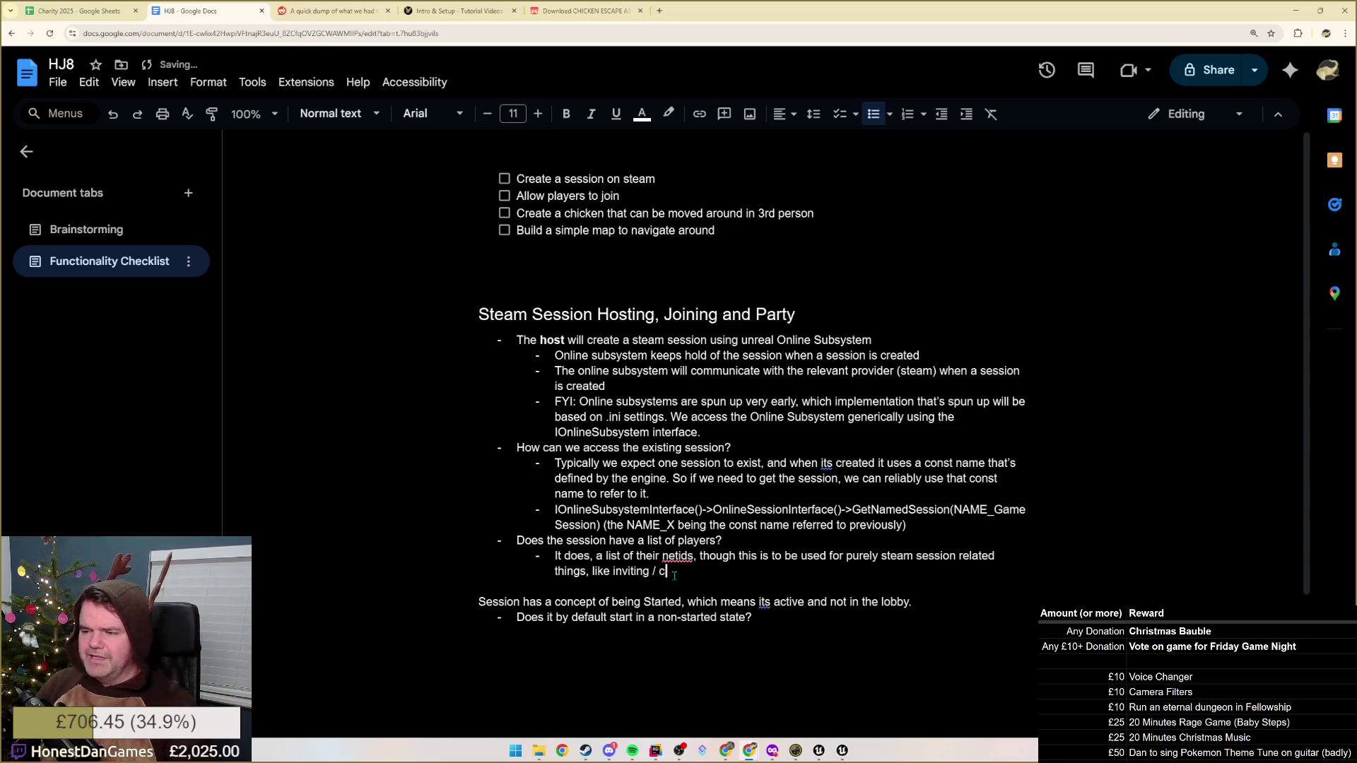
type("apacity checks.")
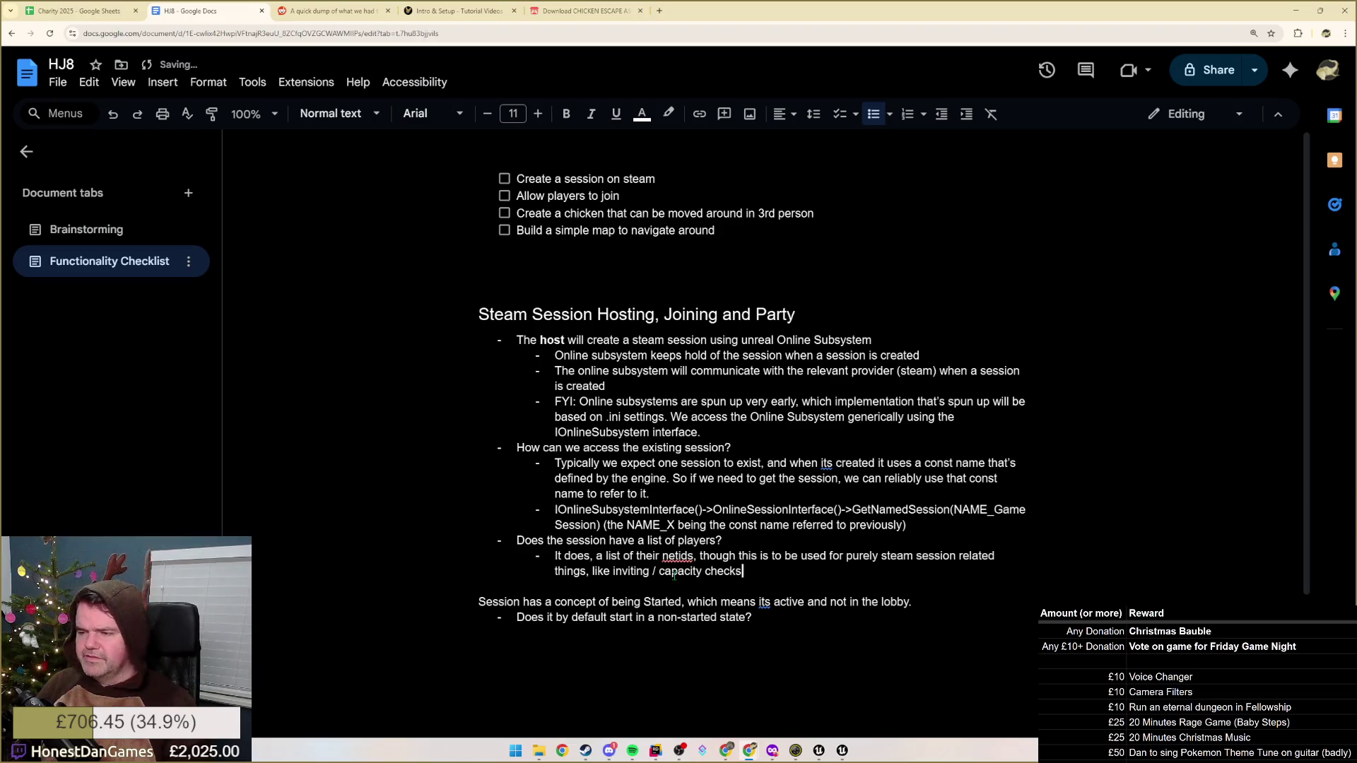
key("Return")
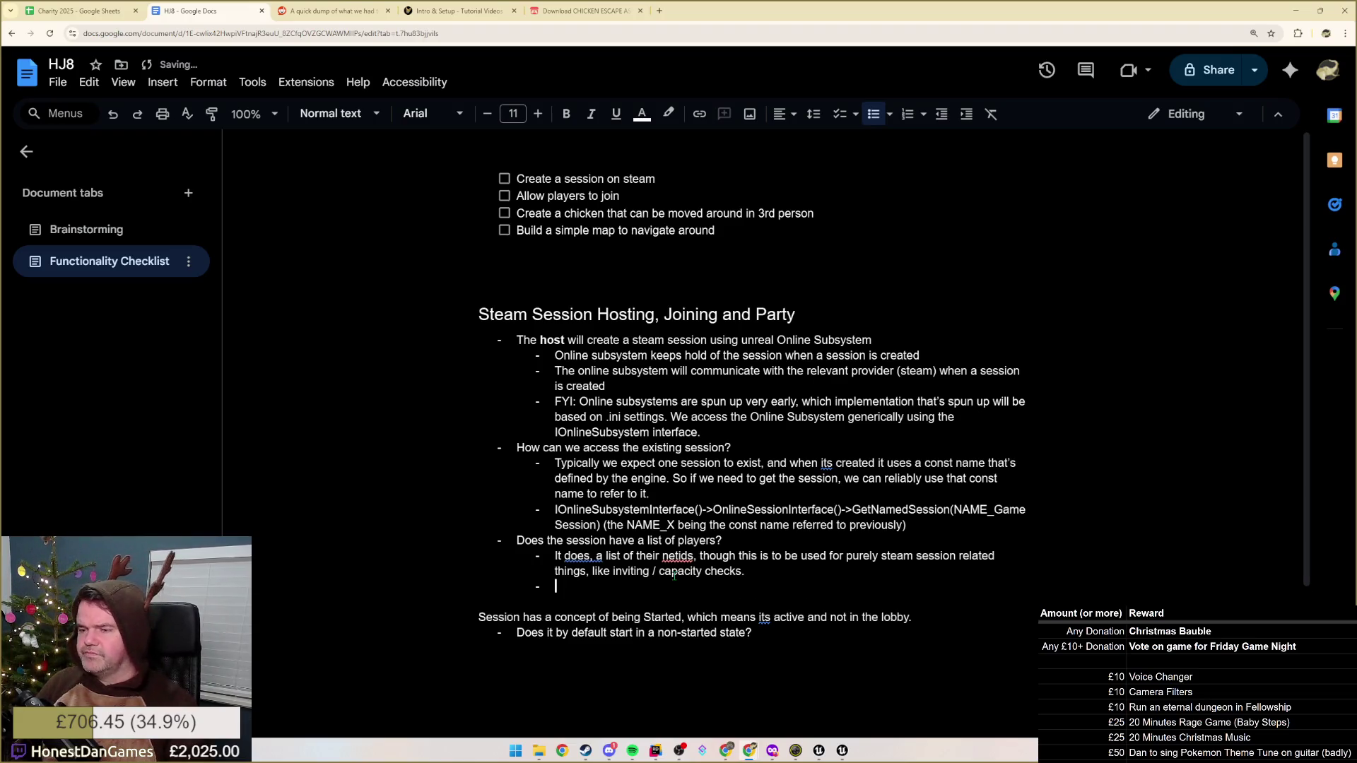
Add a bold 'FYI' note that gameplay uses GameState's PlayerArray of PlayerStates for names and net IDs
key("ctrl+b")
type("F")
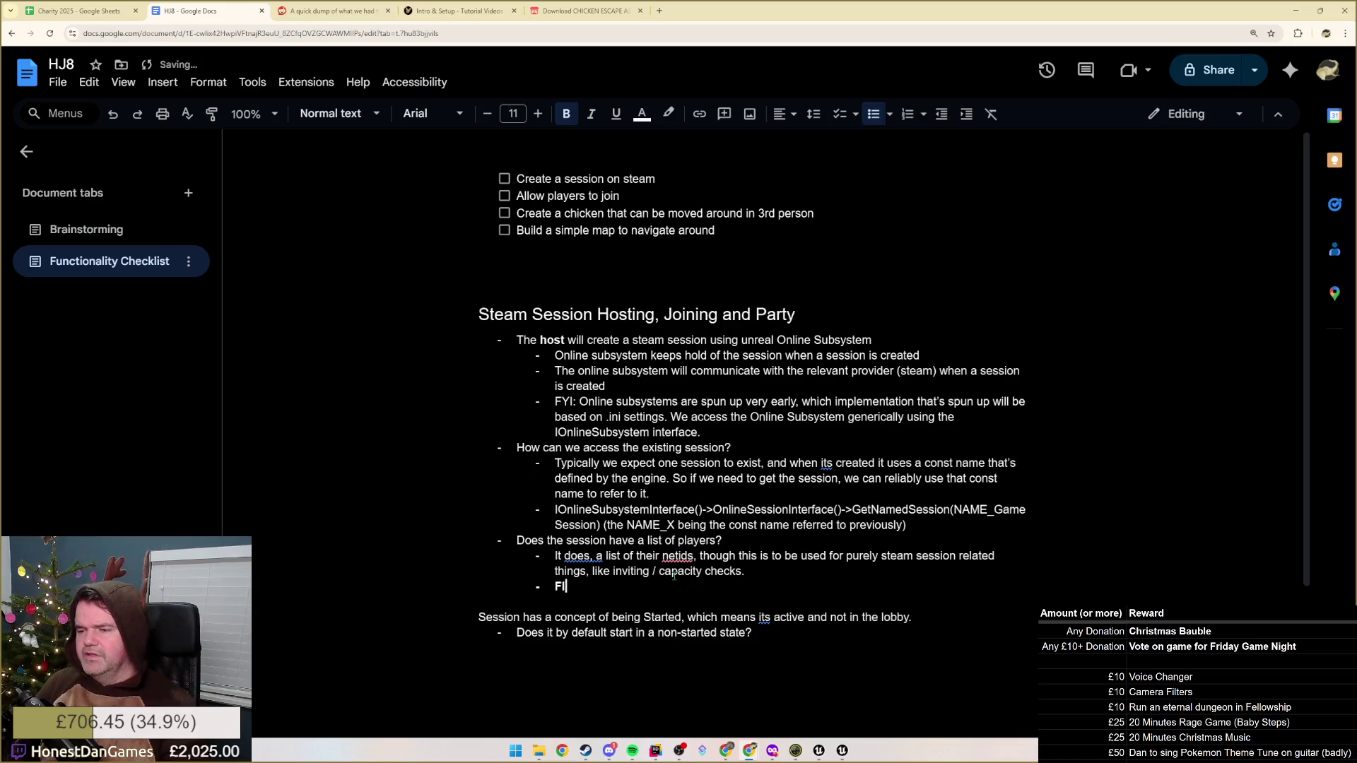
type("YI")
key("ctrl+b")
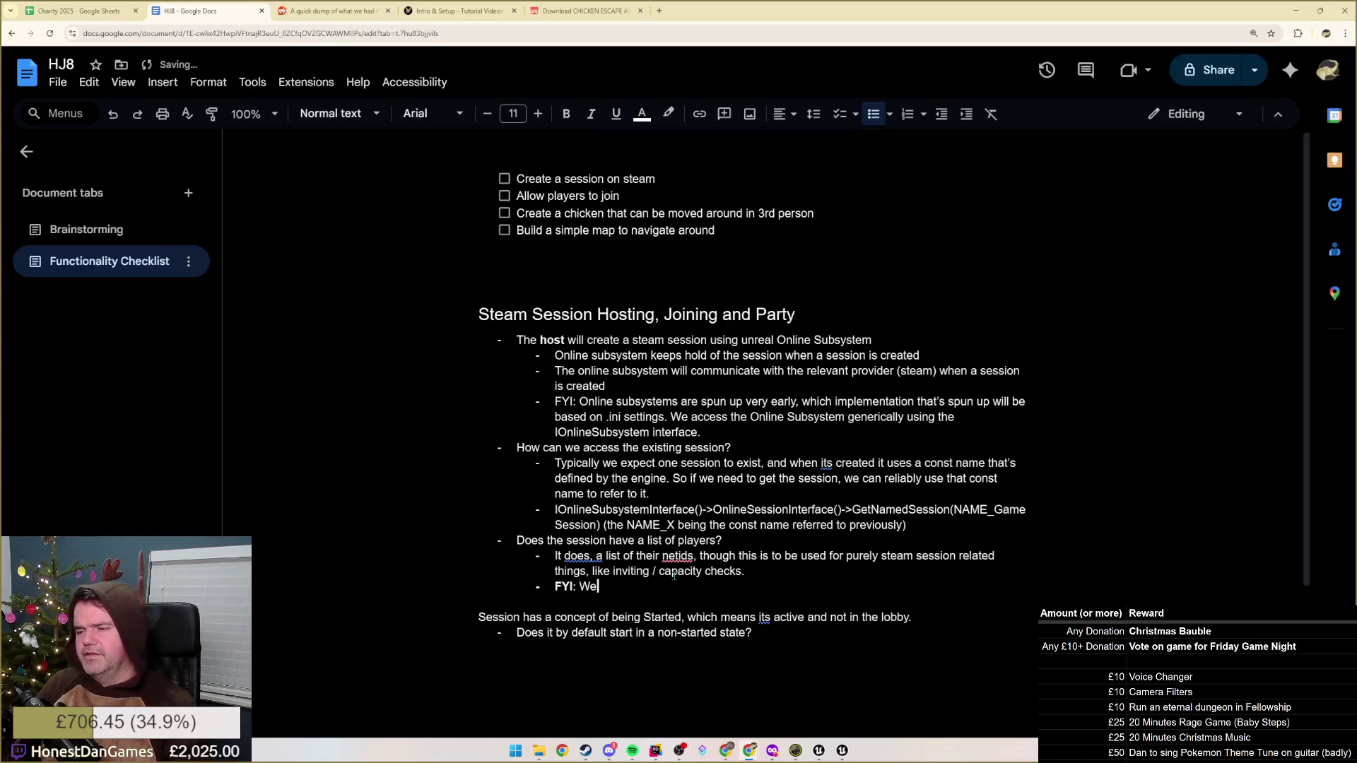
type("ty")
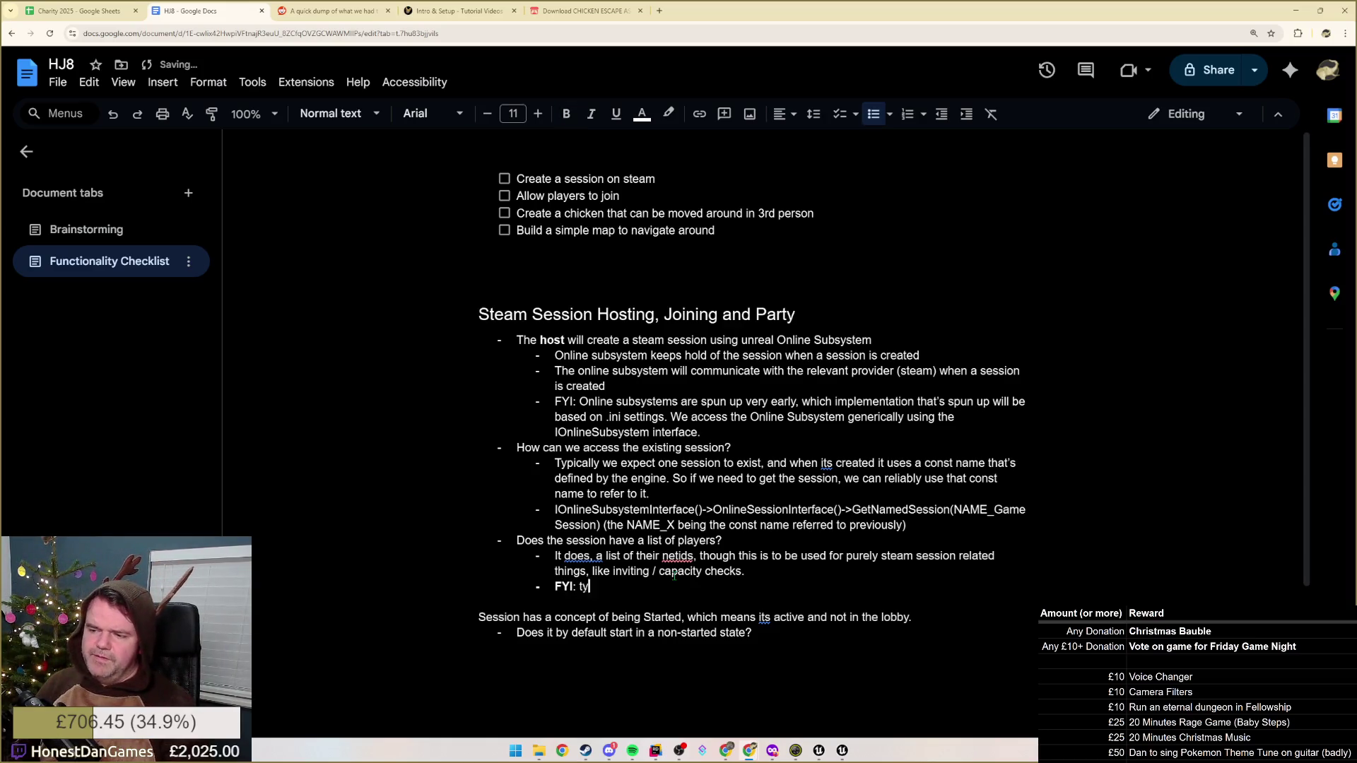
type("pically for gameplay")
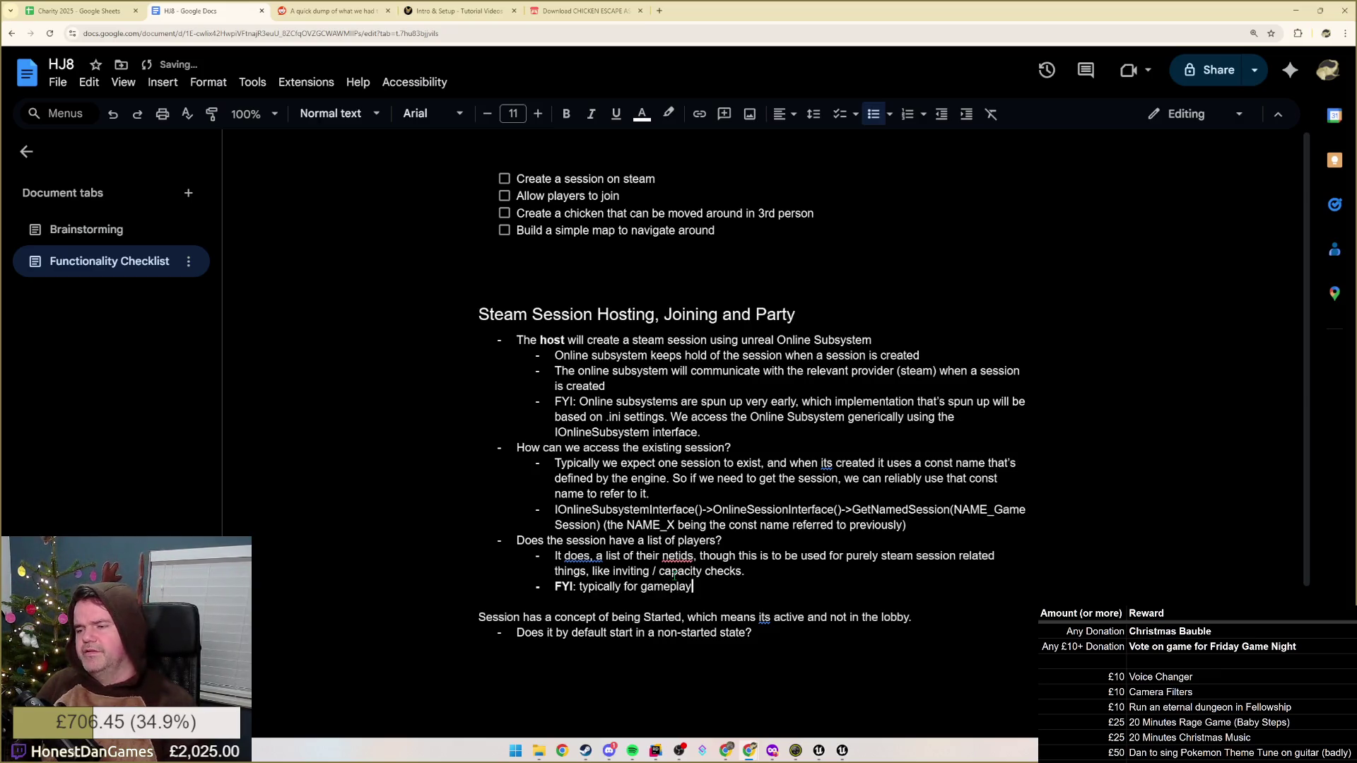
type(", we use the GameS")
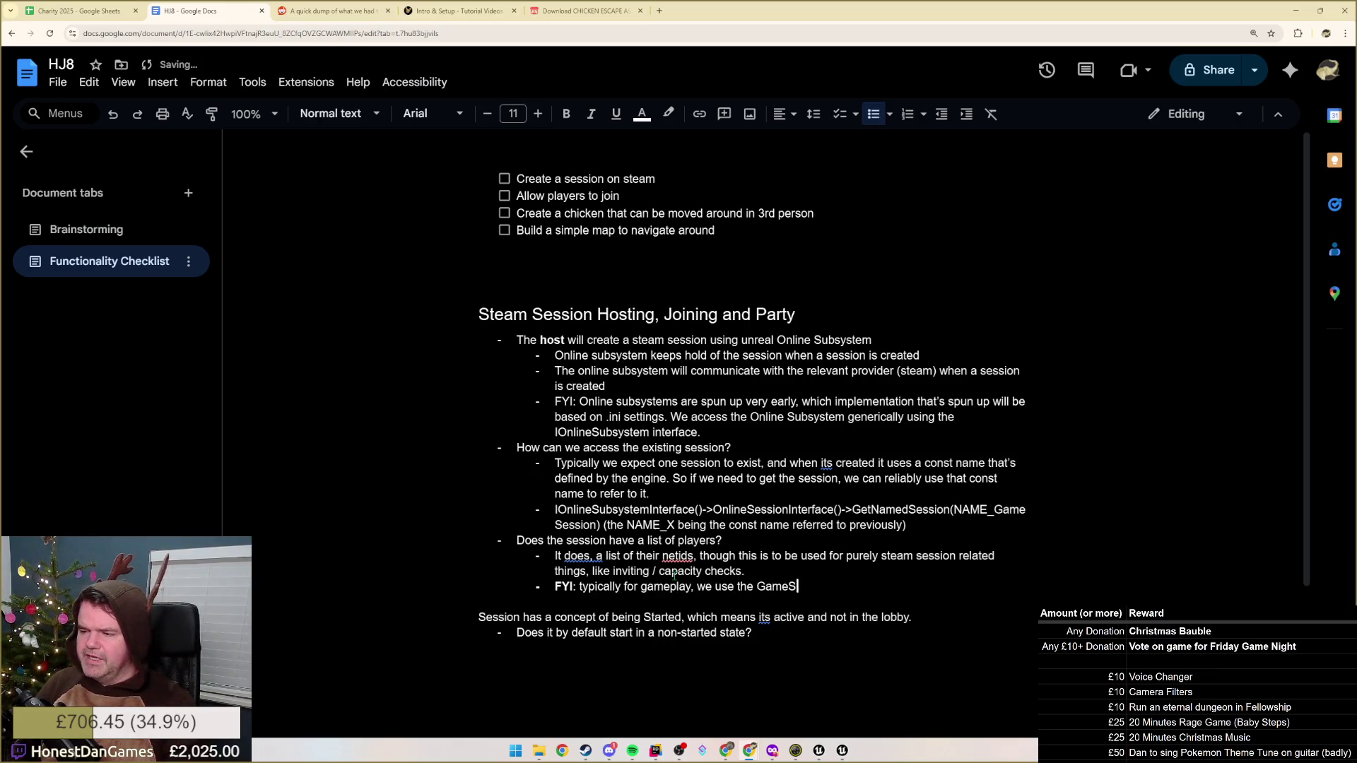
type("tates")
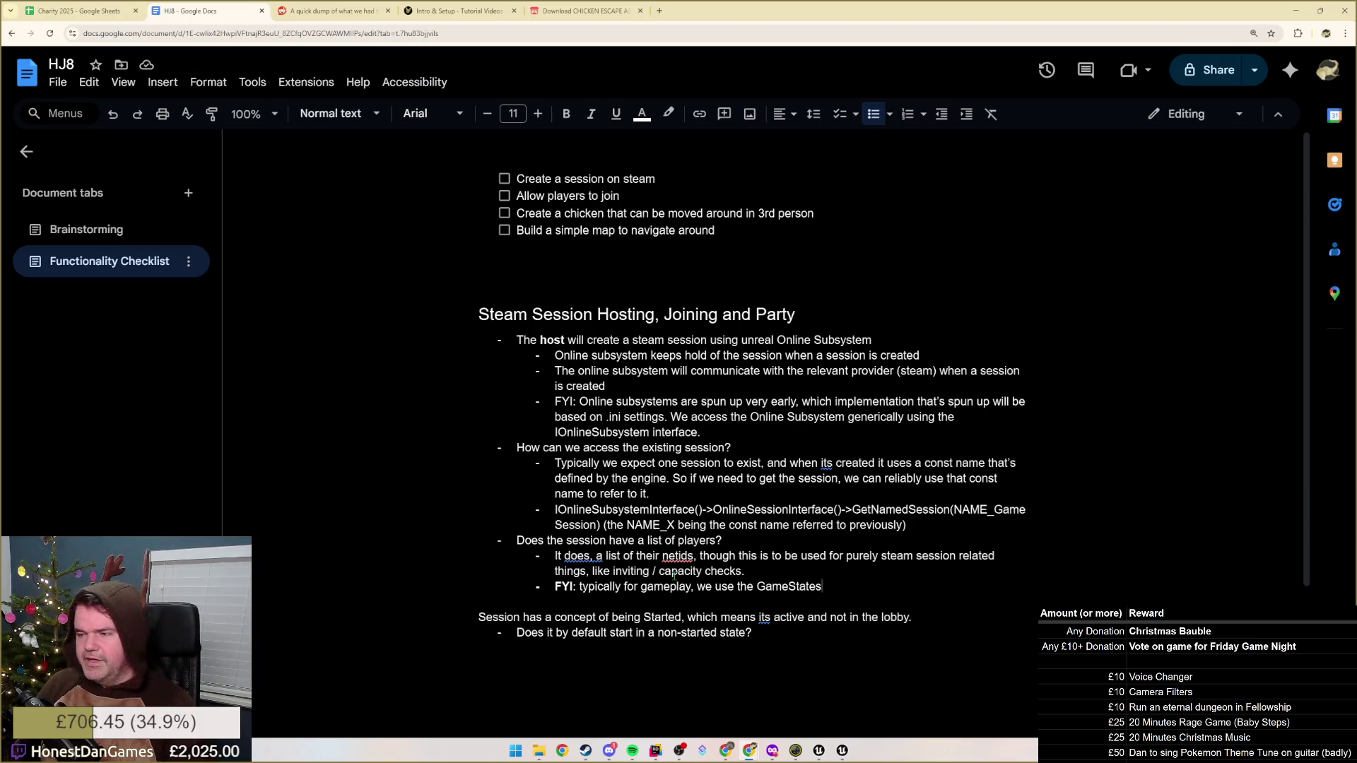
key("BackSpace")
key("Return")
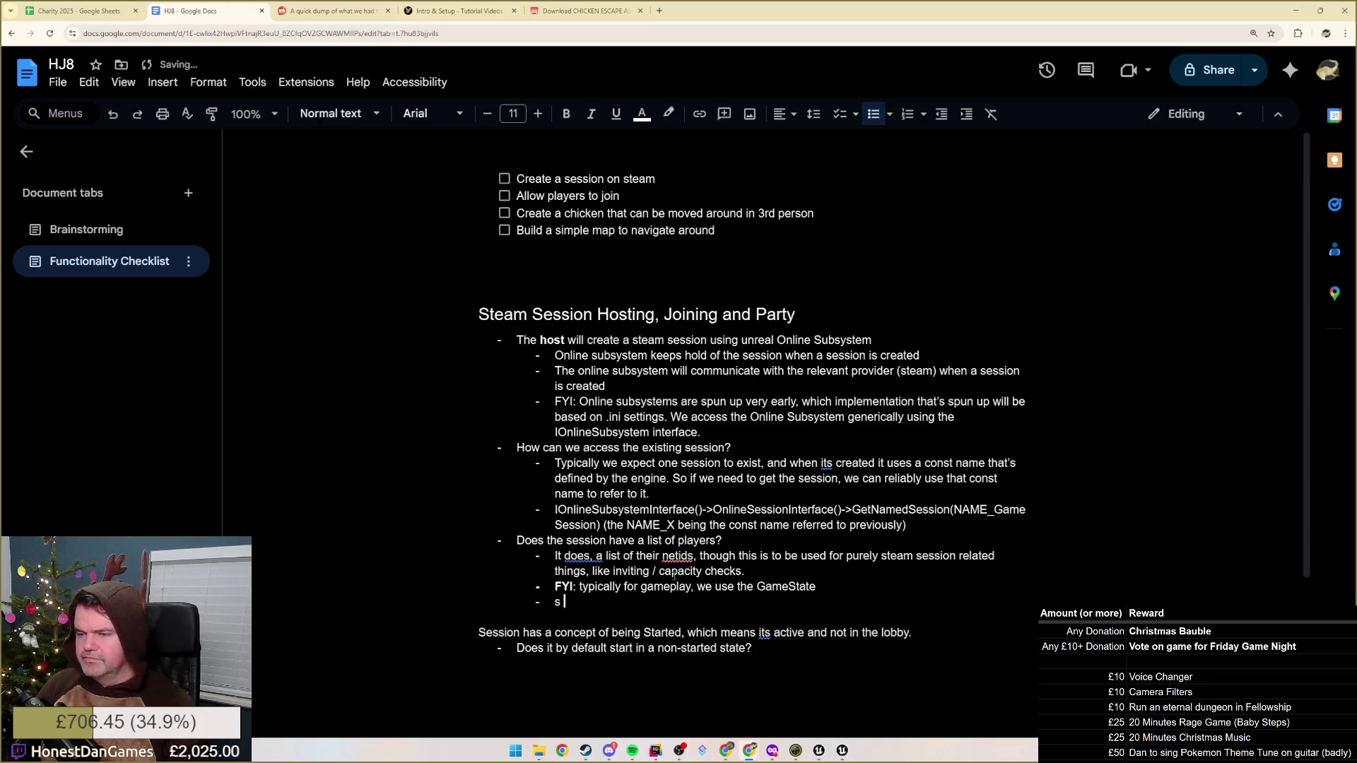
key("BackSpace")
key("BackSpace")
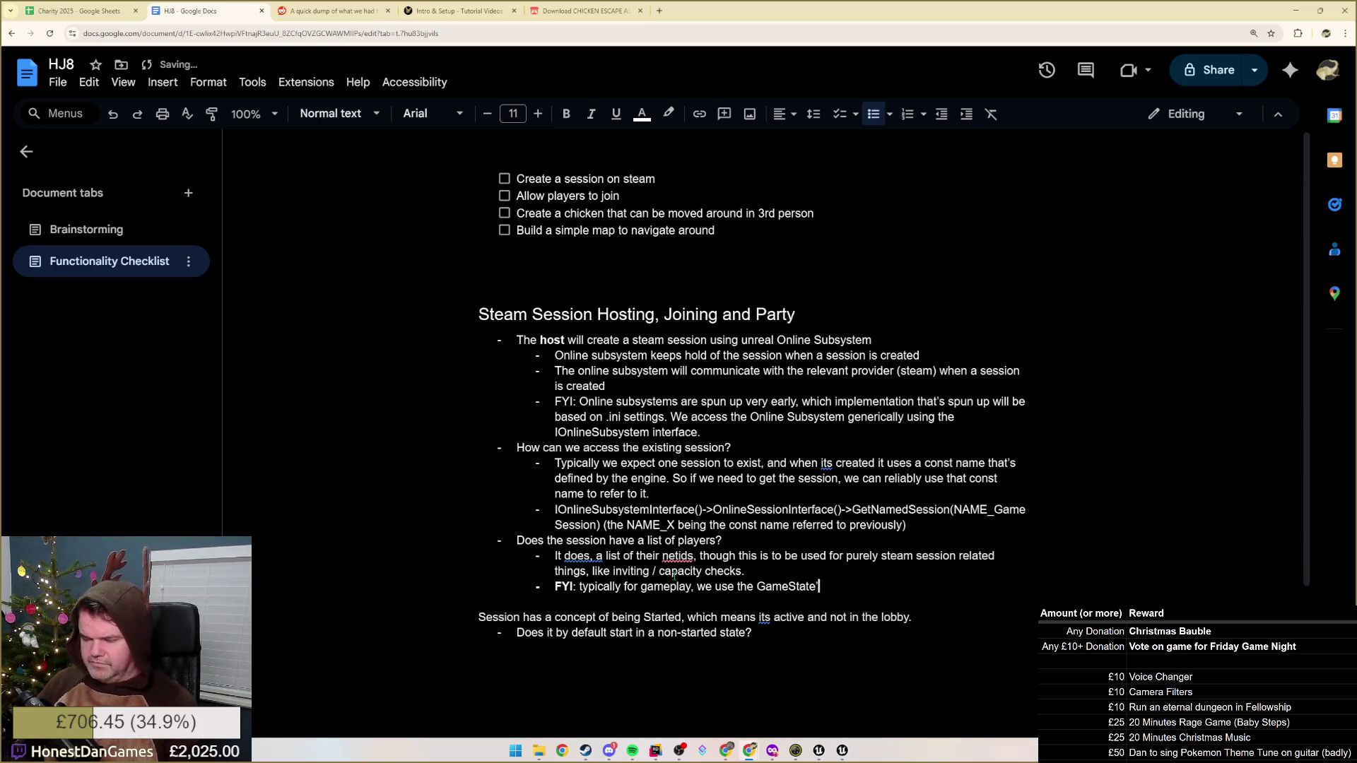
type("'s PlayerArray")
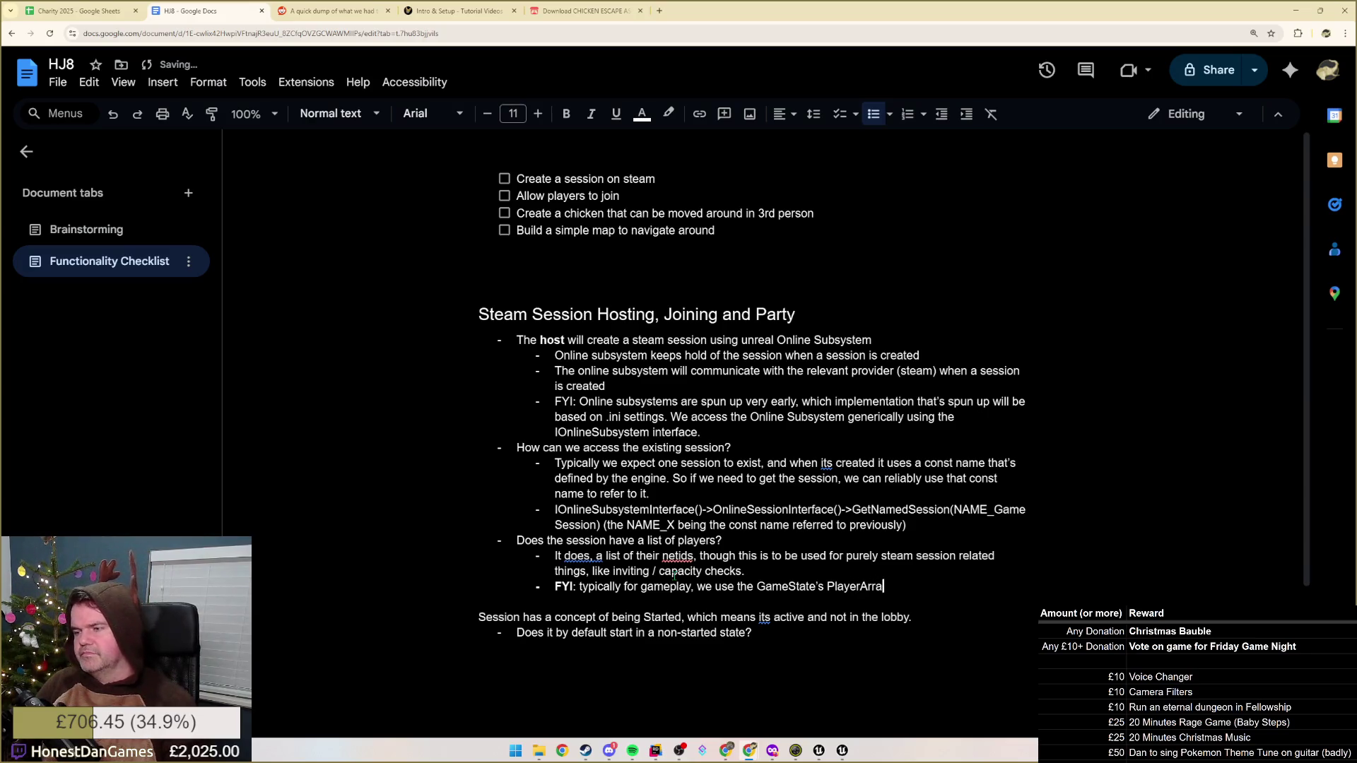
type(", which is a ")
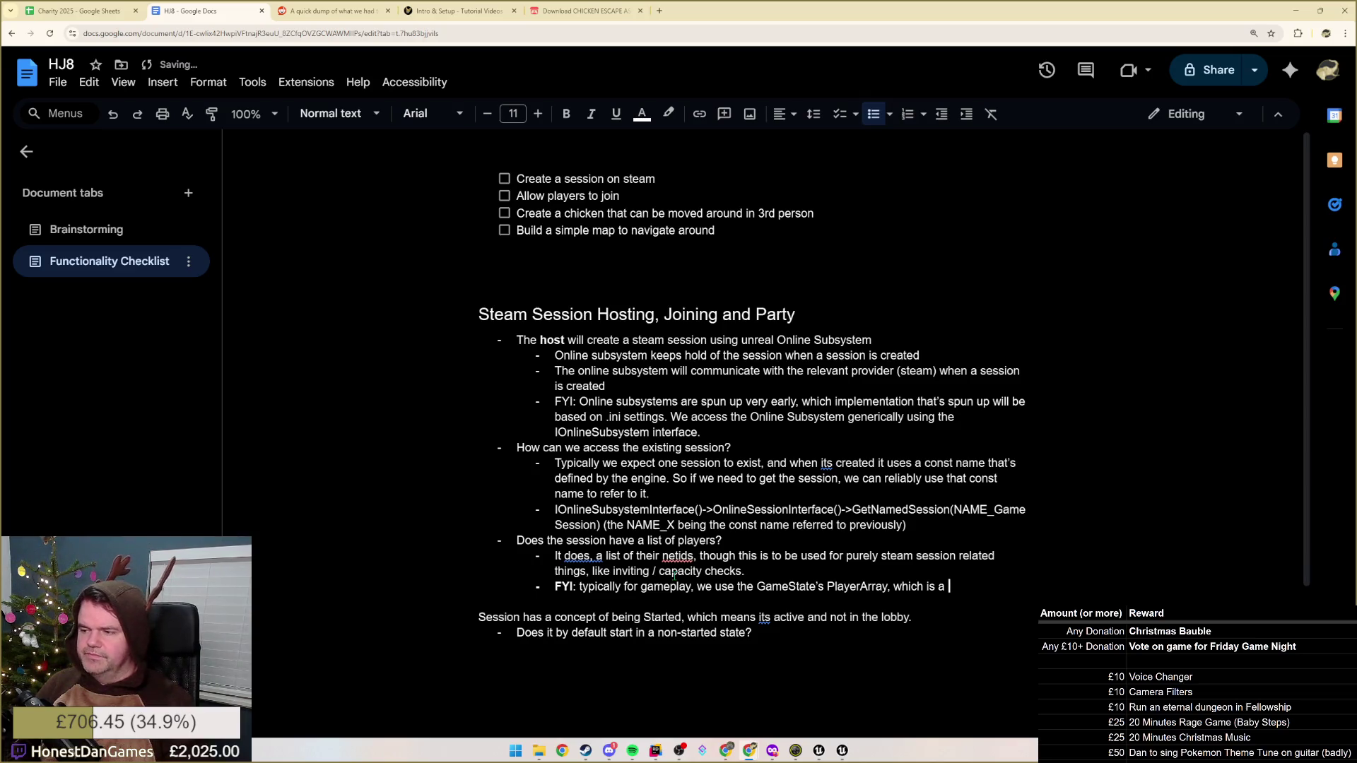
type("list of PlayerS")
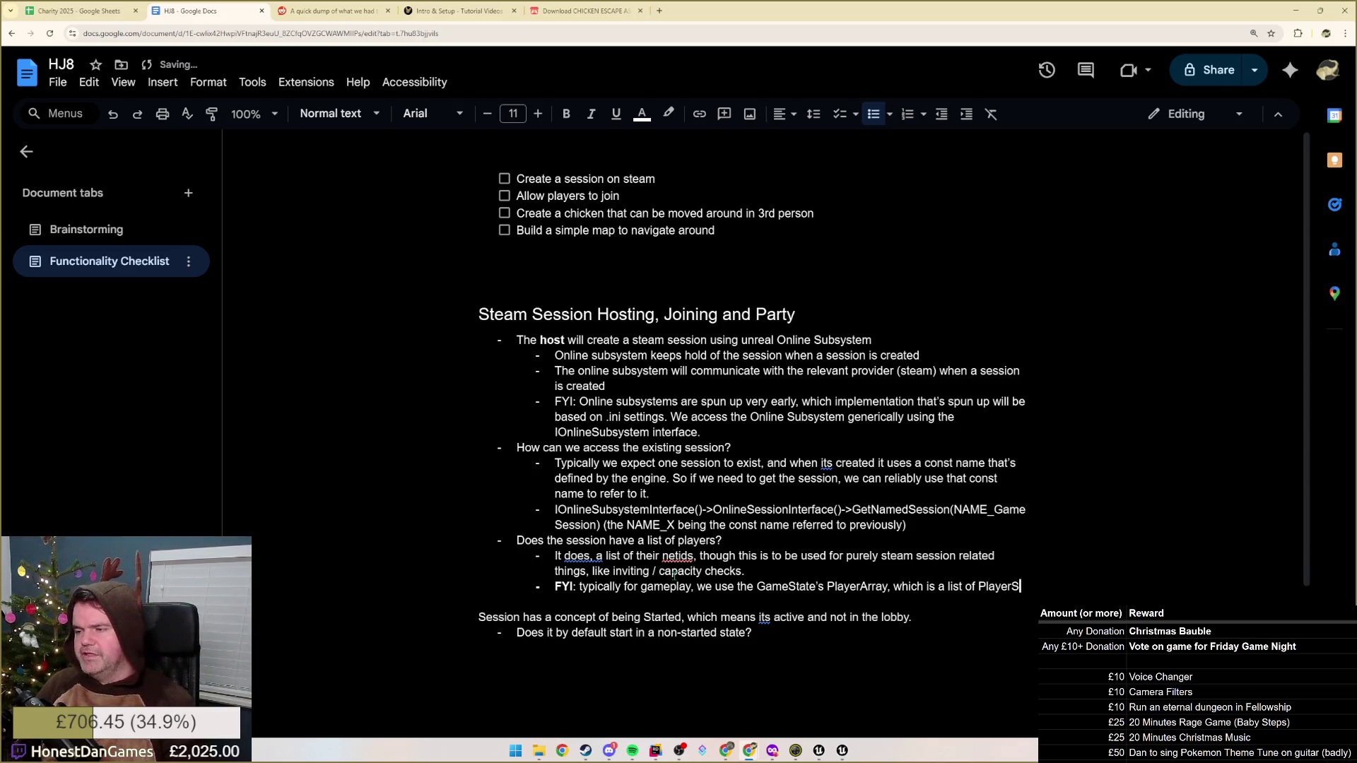
type("tates which will")
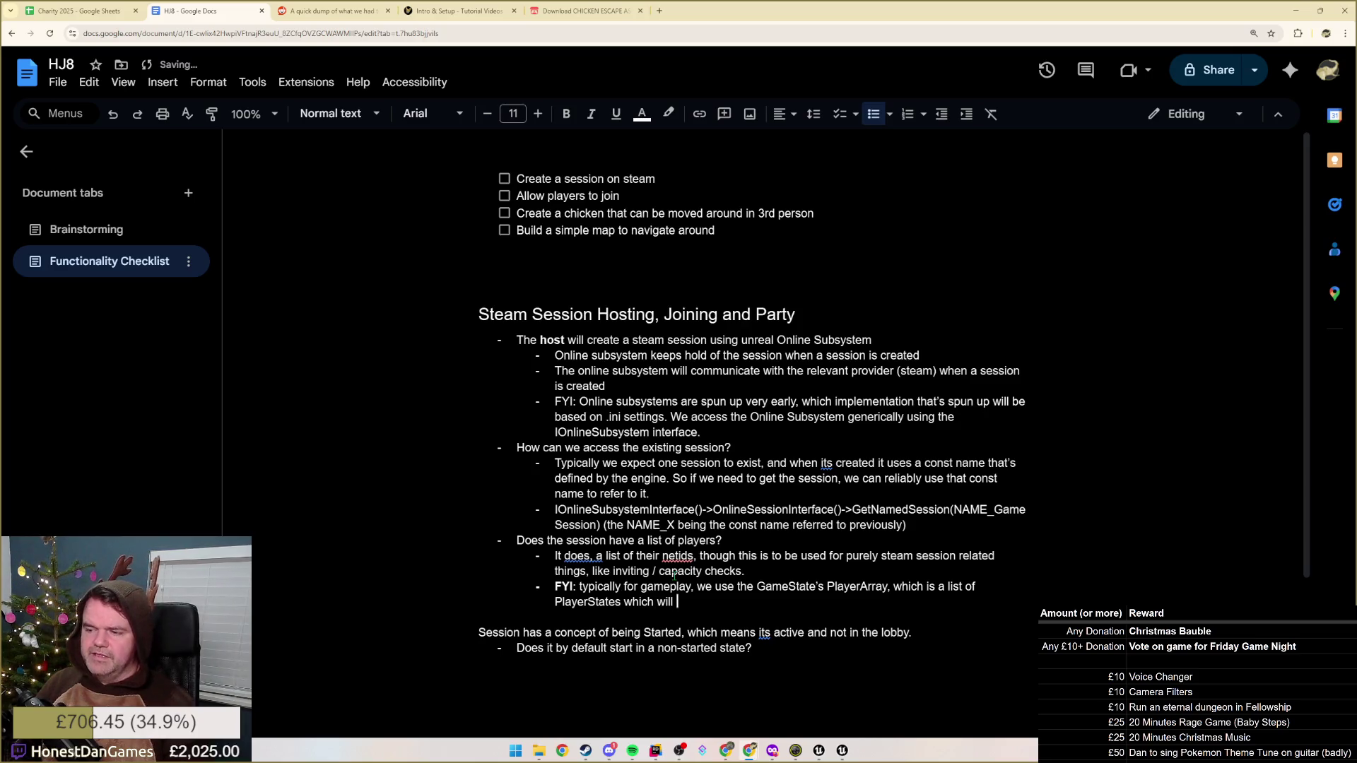
type(" give access to di")
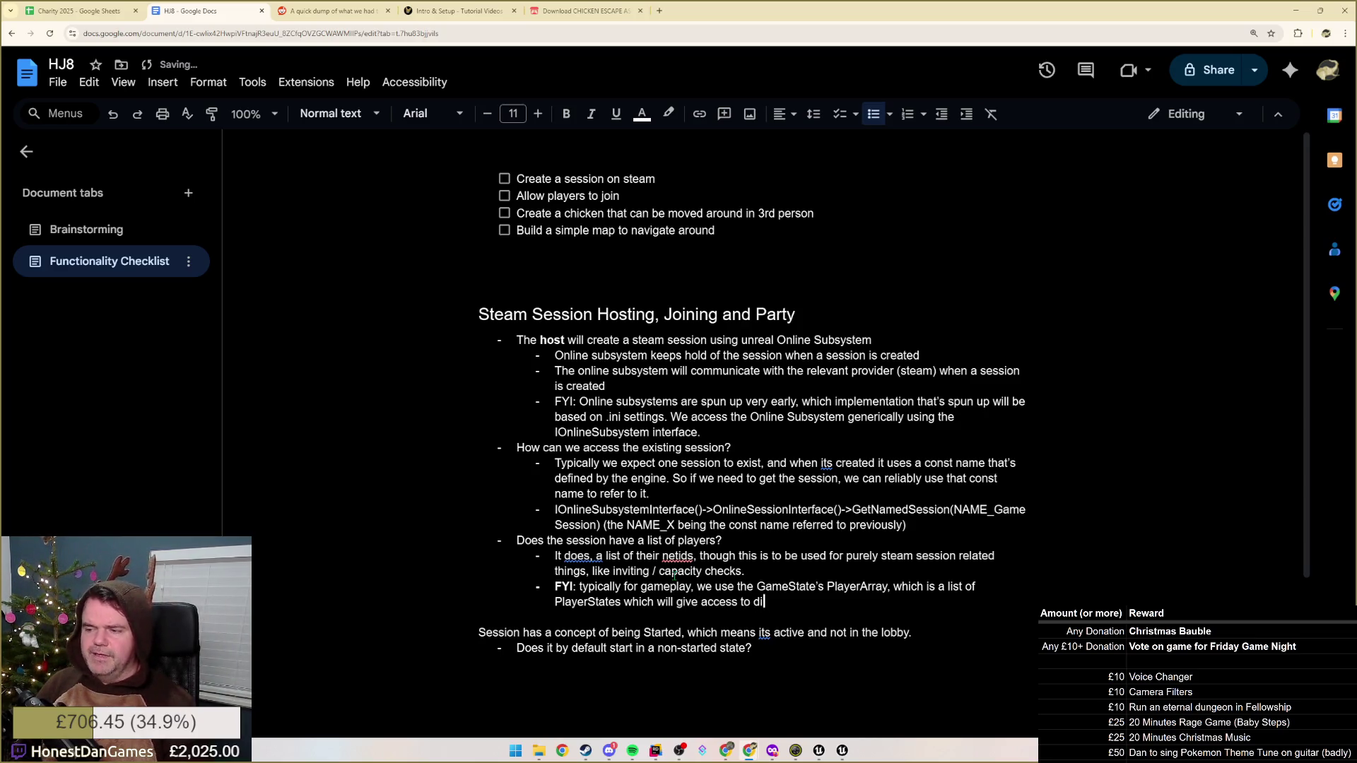
type("splay name and")
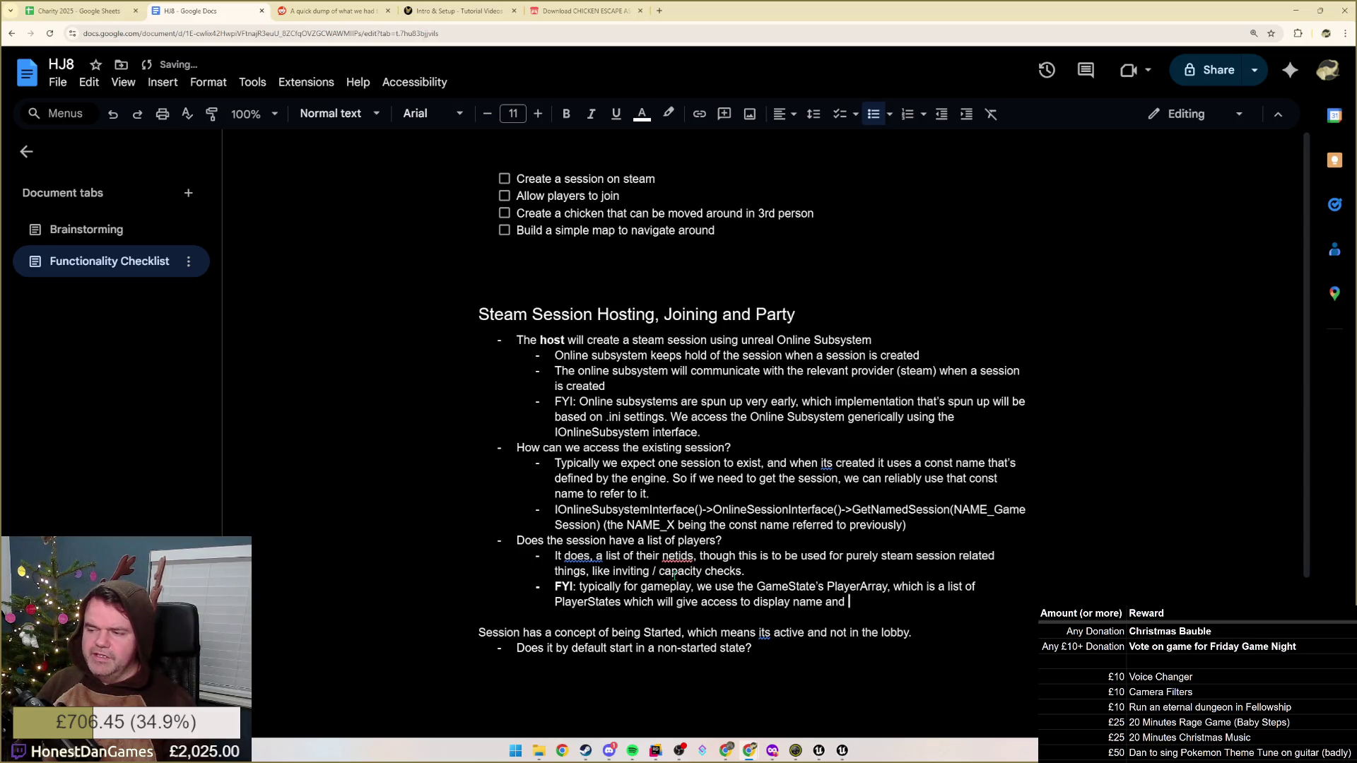
type(" unique net IDs")
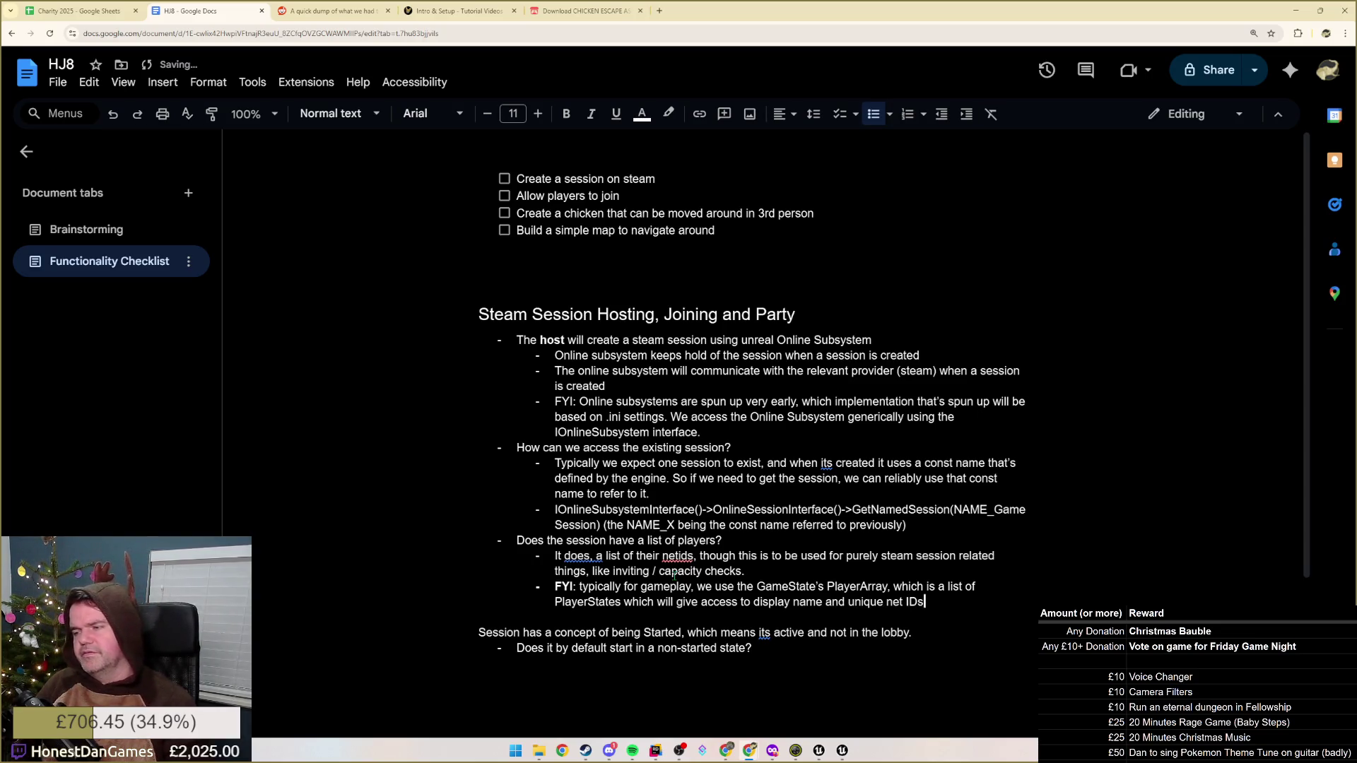
type(" etc.")
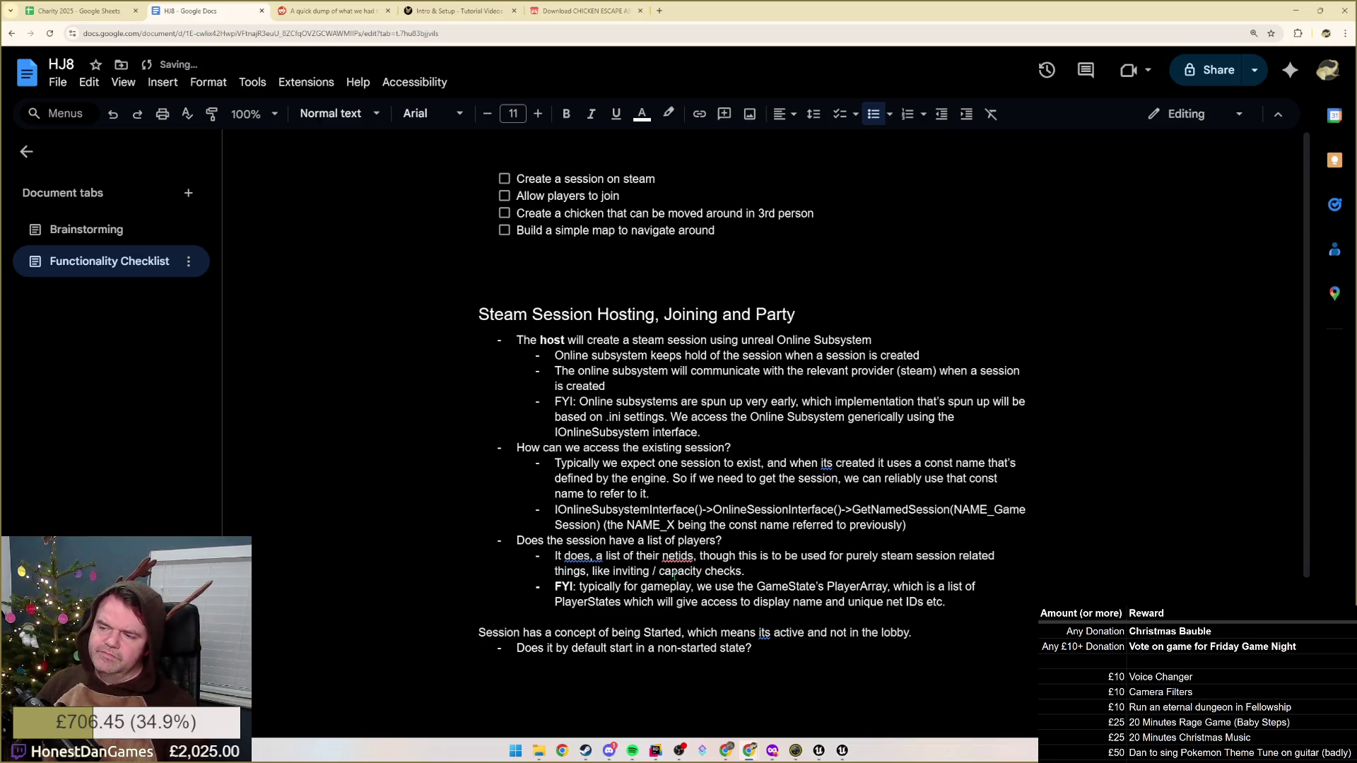
key("Return")
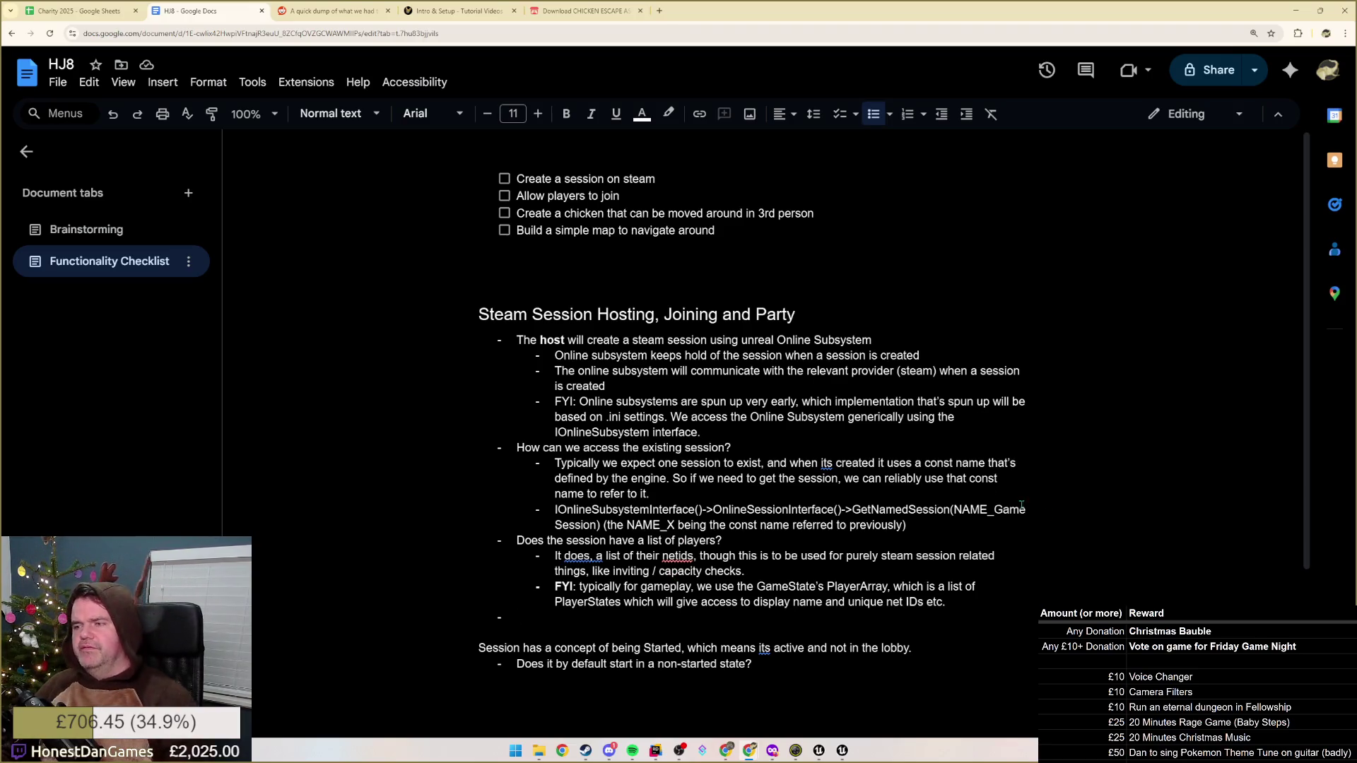
left_click(562, 313)
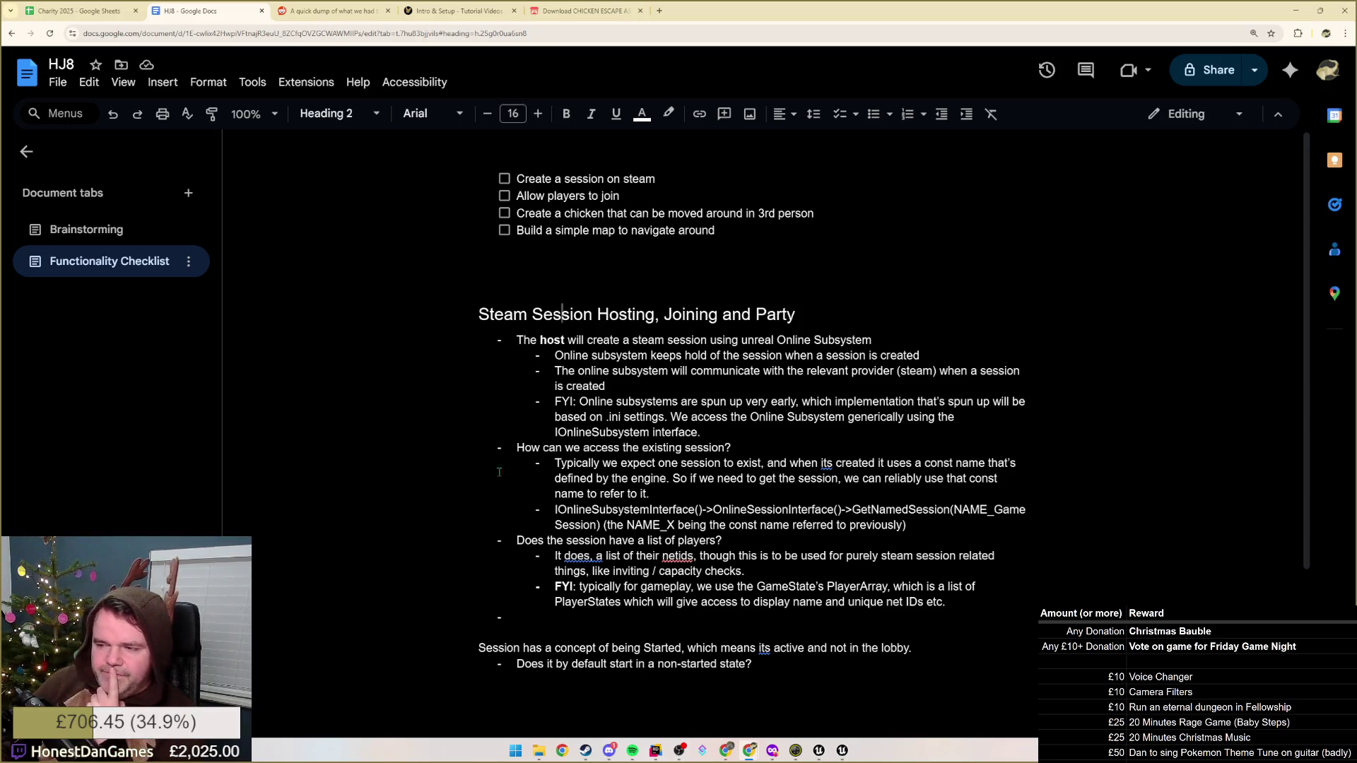
Remove the empty bullet under the FYI note and join the Session line into the list as a top-level bullet
left_click(973, 603)
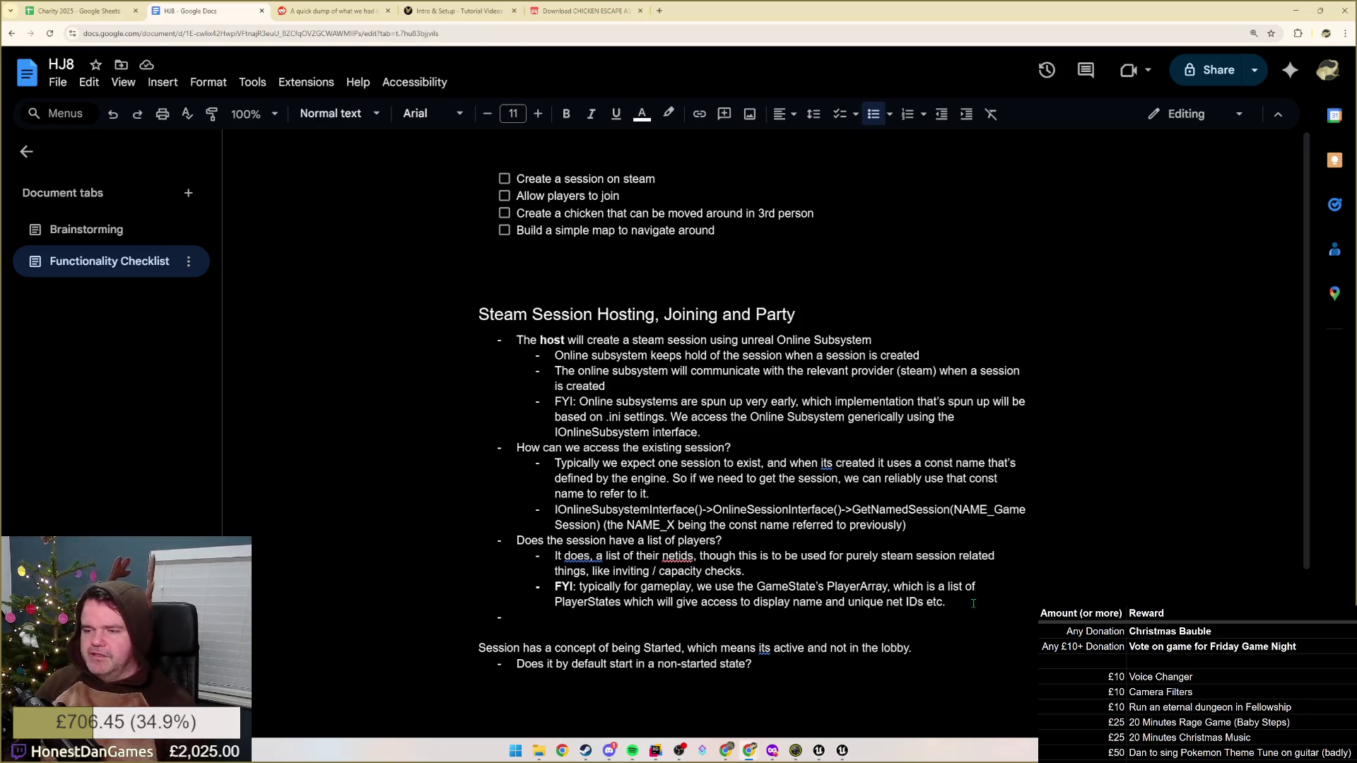
key("Down")
key("BackSpace")
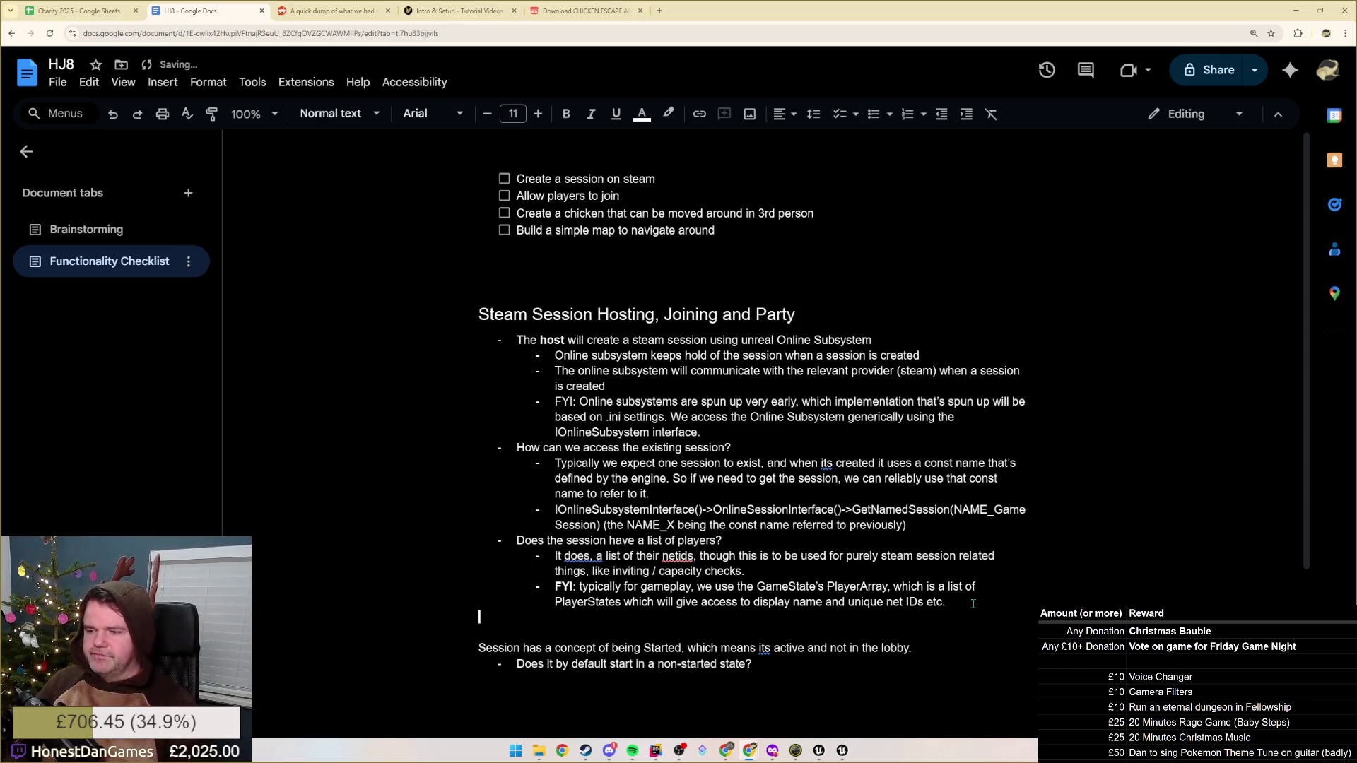
key("BackSpace")
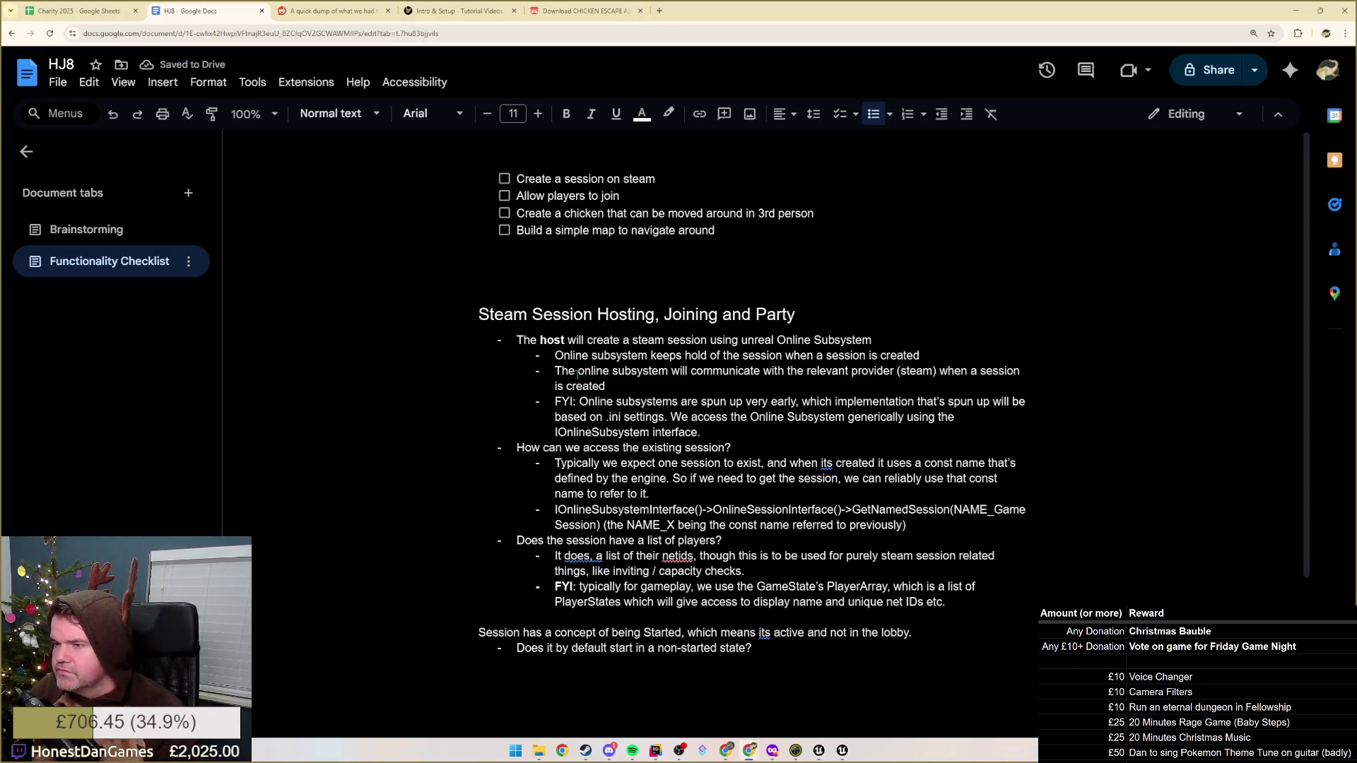
left_click_drag(575, 372, 608, 387)
left_click(607, 387)
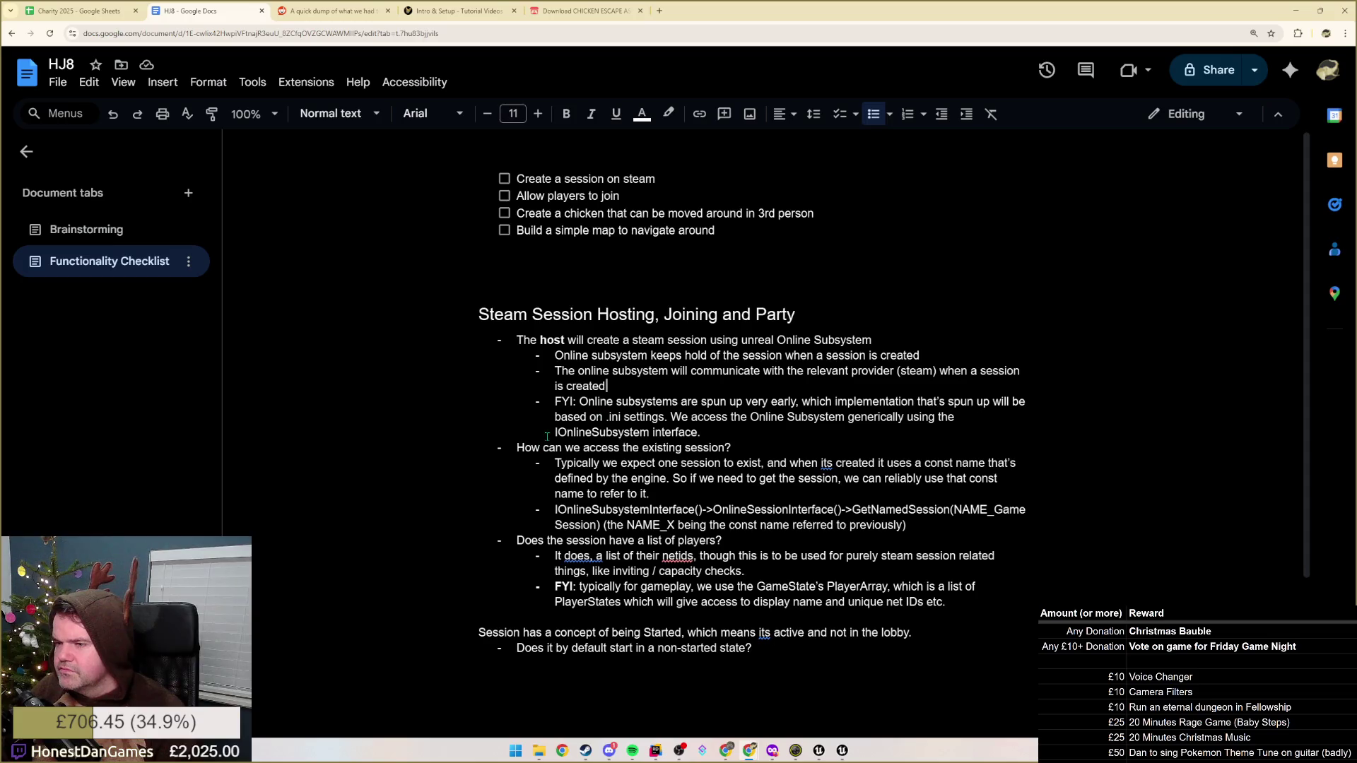
left_click(463, 635)
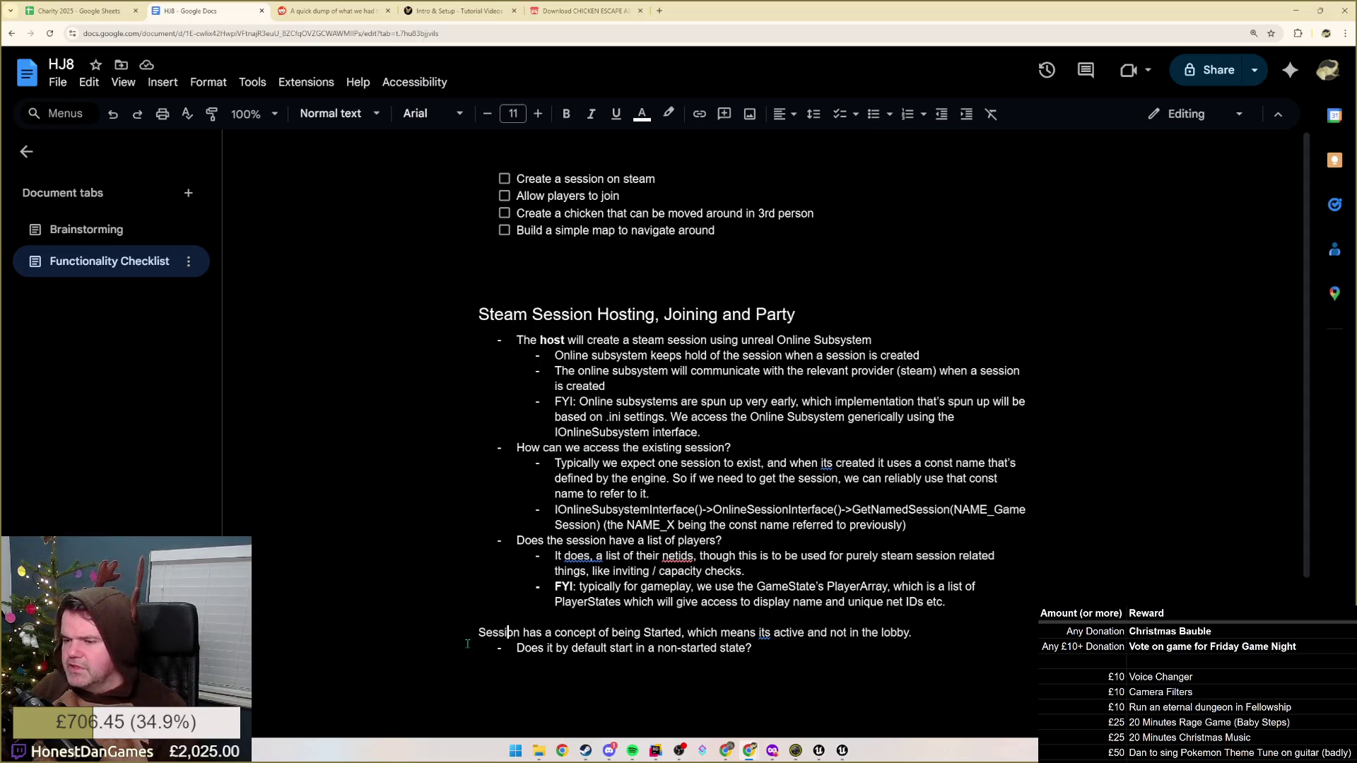
key("BackSpace")
key("BackSpace")
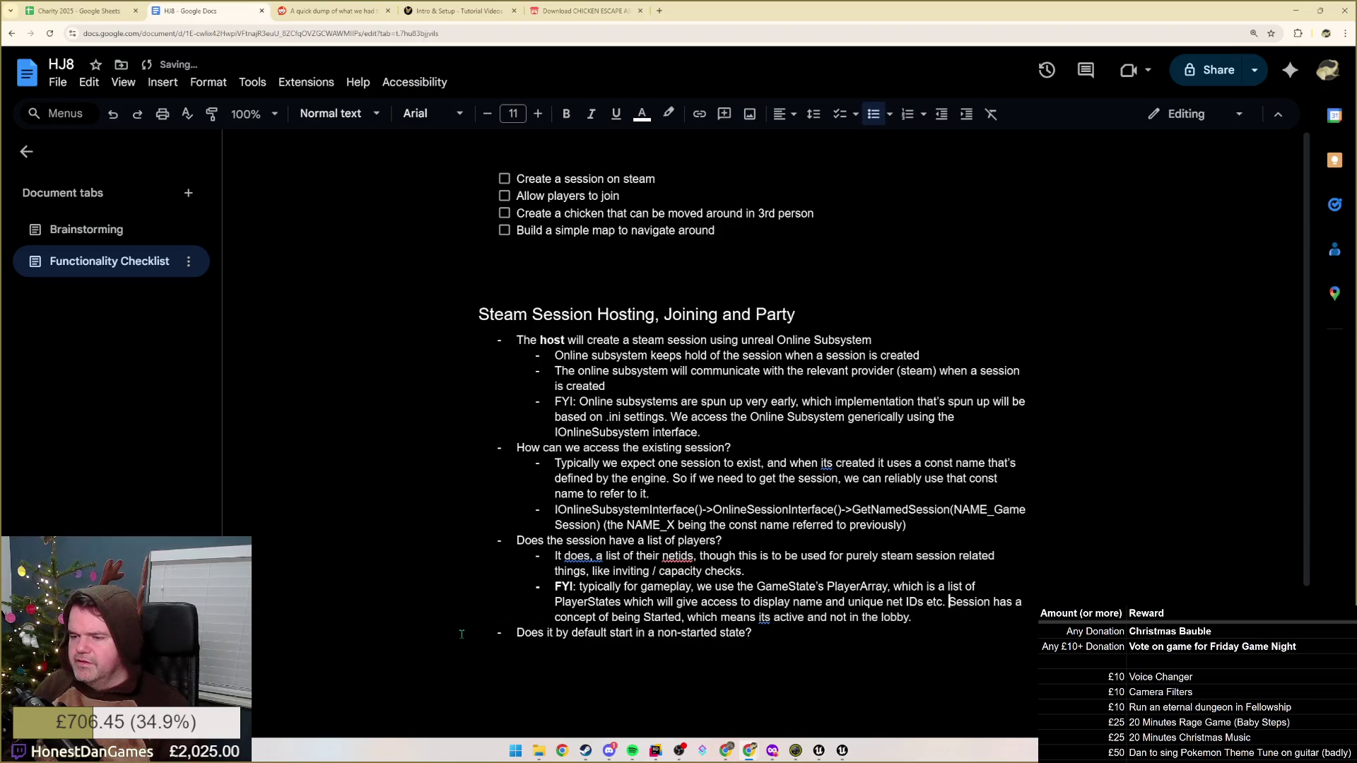
key("Return")
key("shift+Tab")
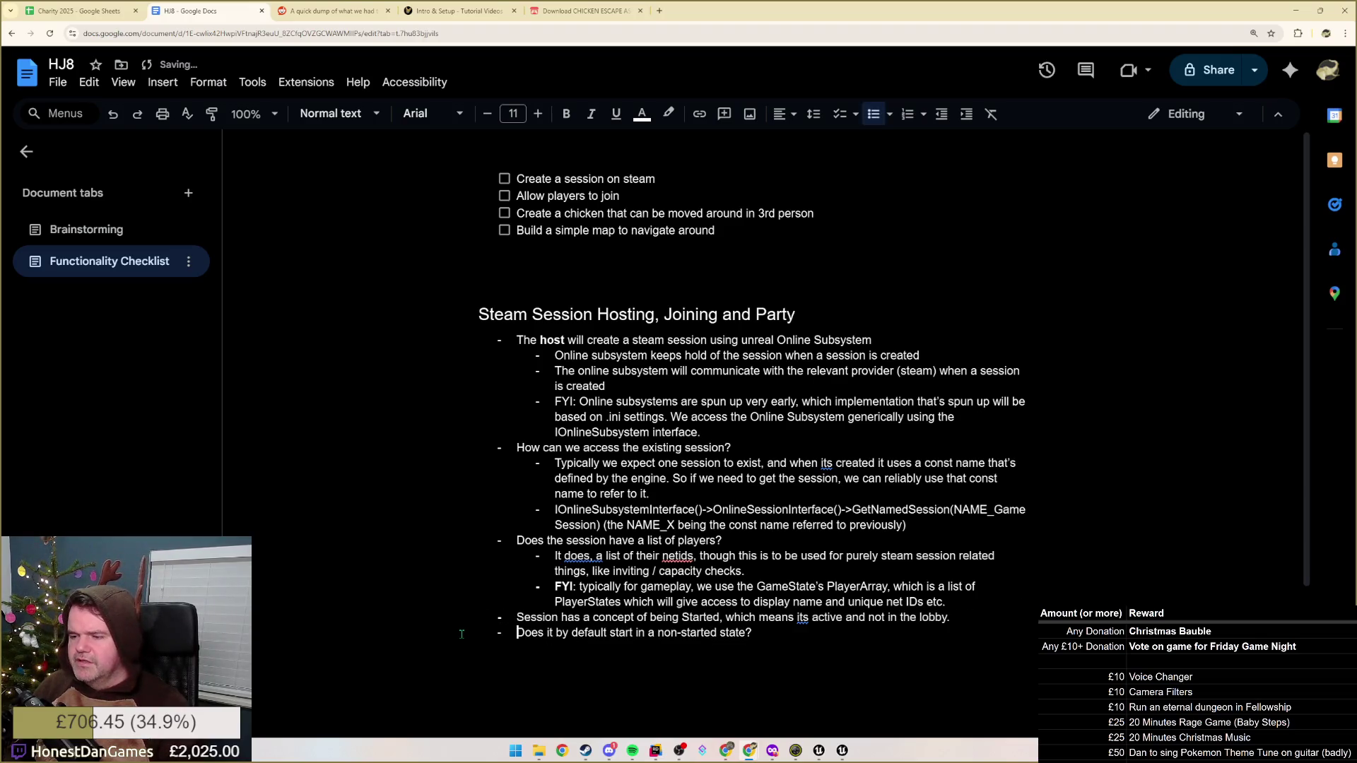
Nest the default-state question under the Started note and leave an empty top-level bullet below it
key("Tab")
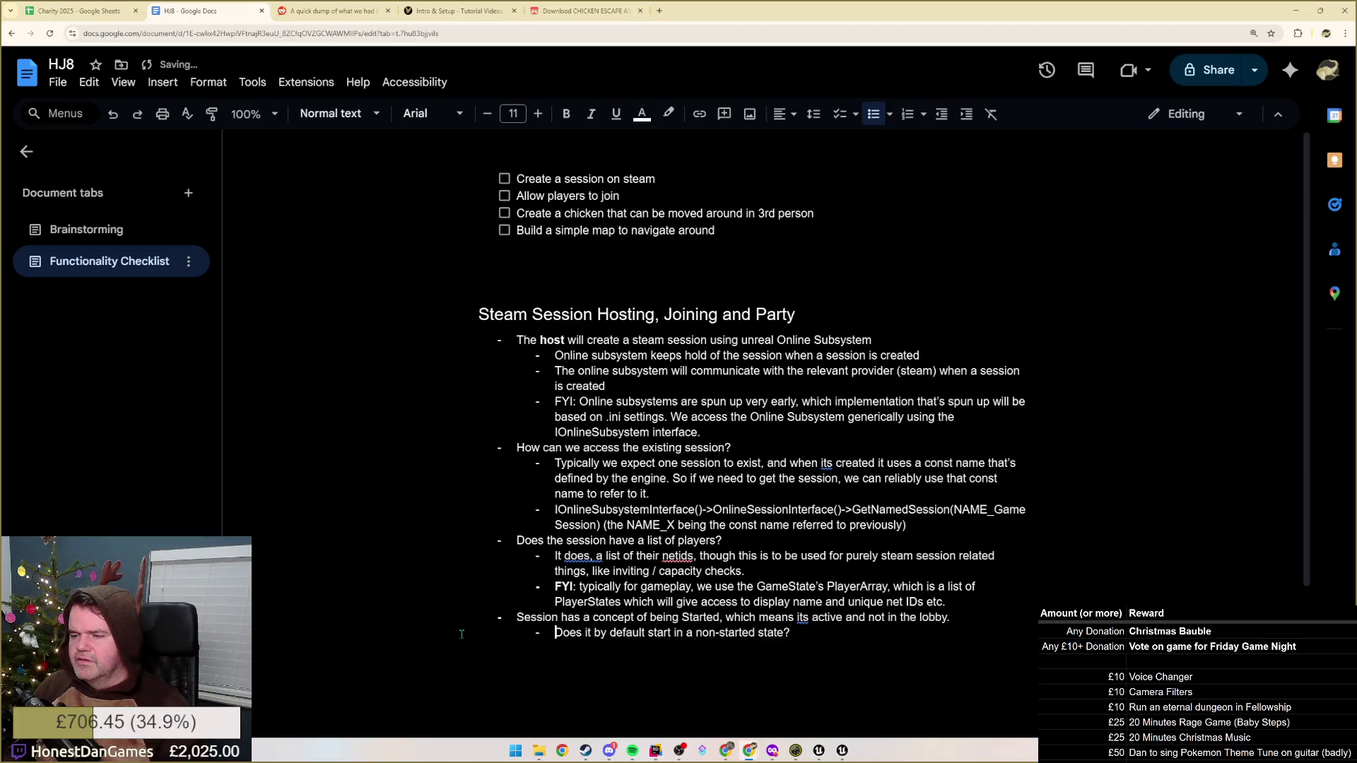
key("ctrl+Right")
key("ctrl+Right")
key("ctrl+Right")
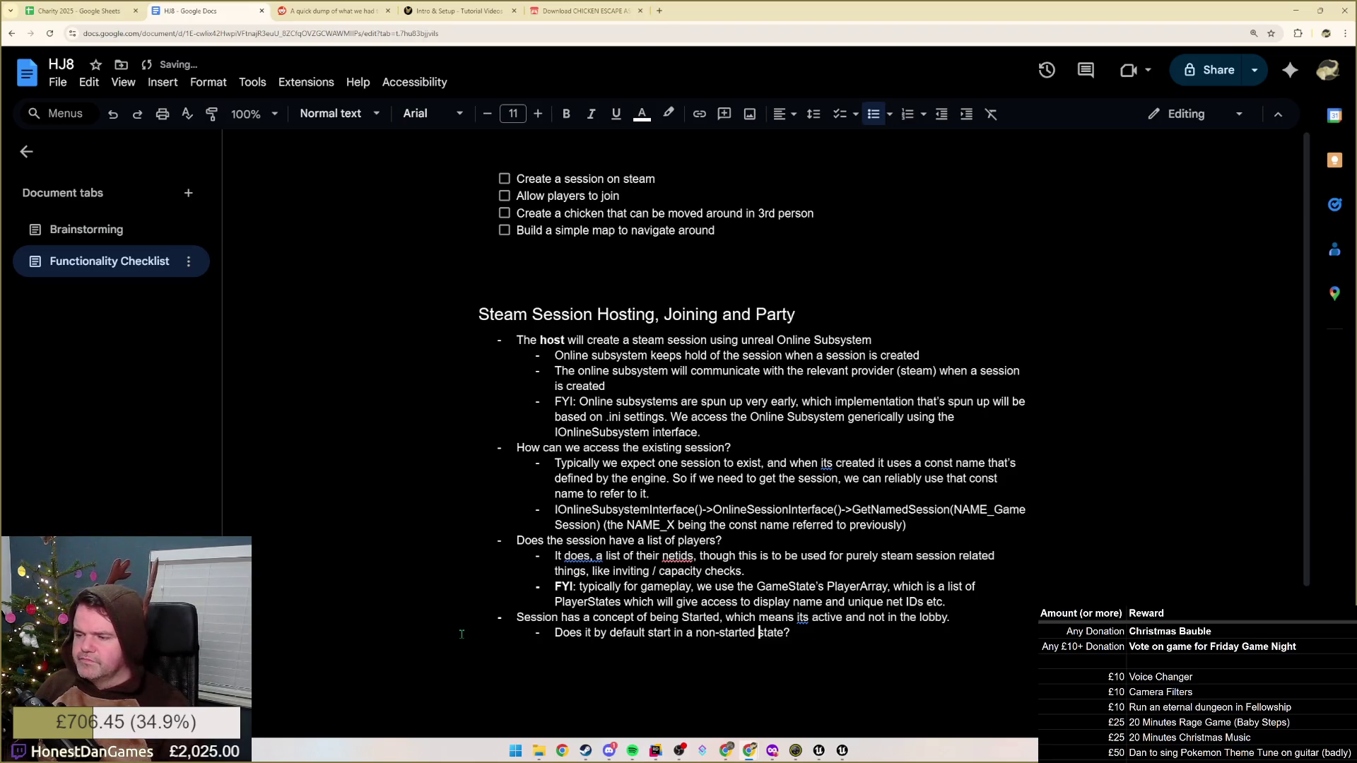
key("End")
key("Return")
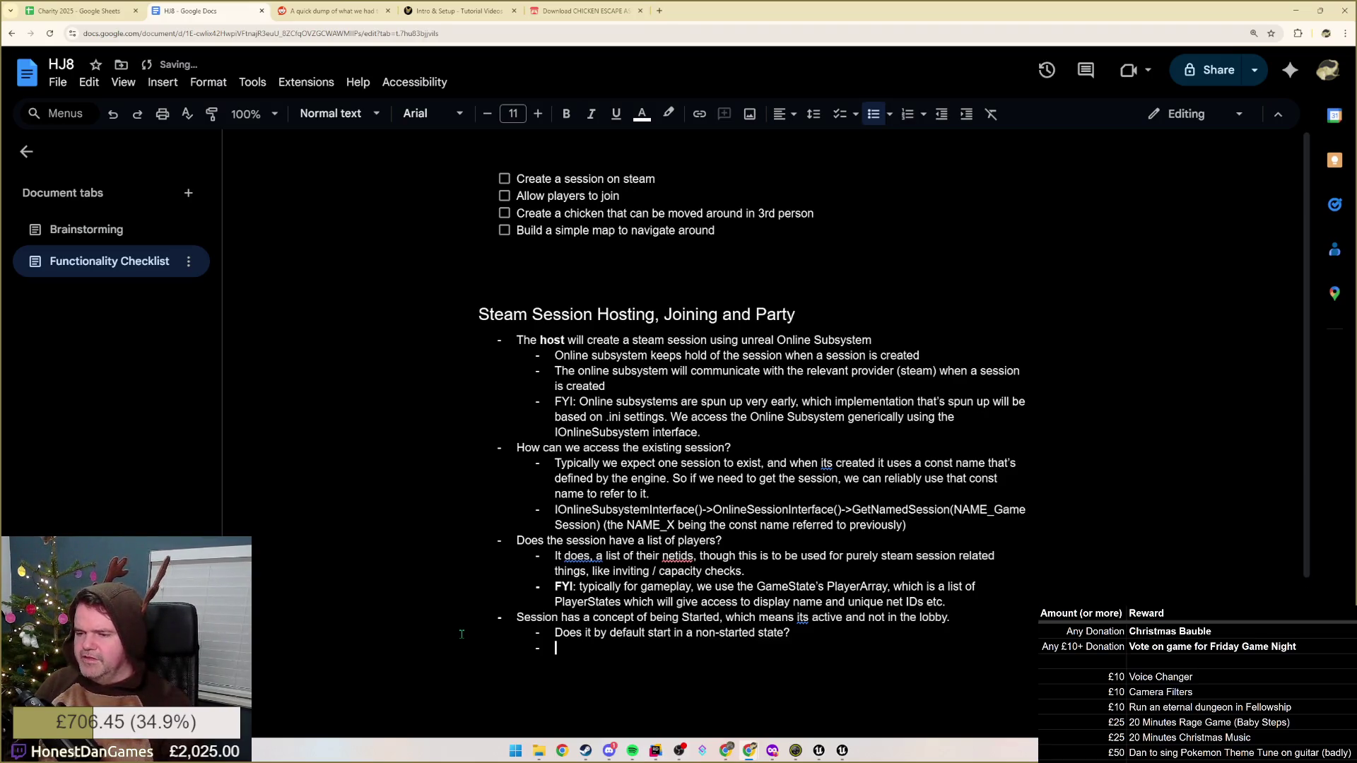
key("BackSpace")
key("ctrl+z")
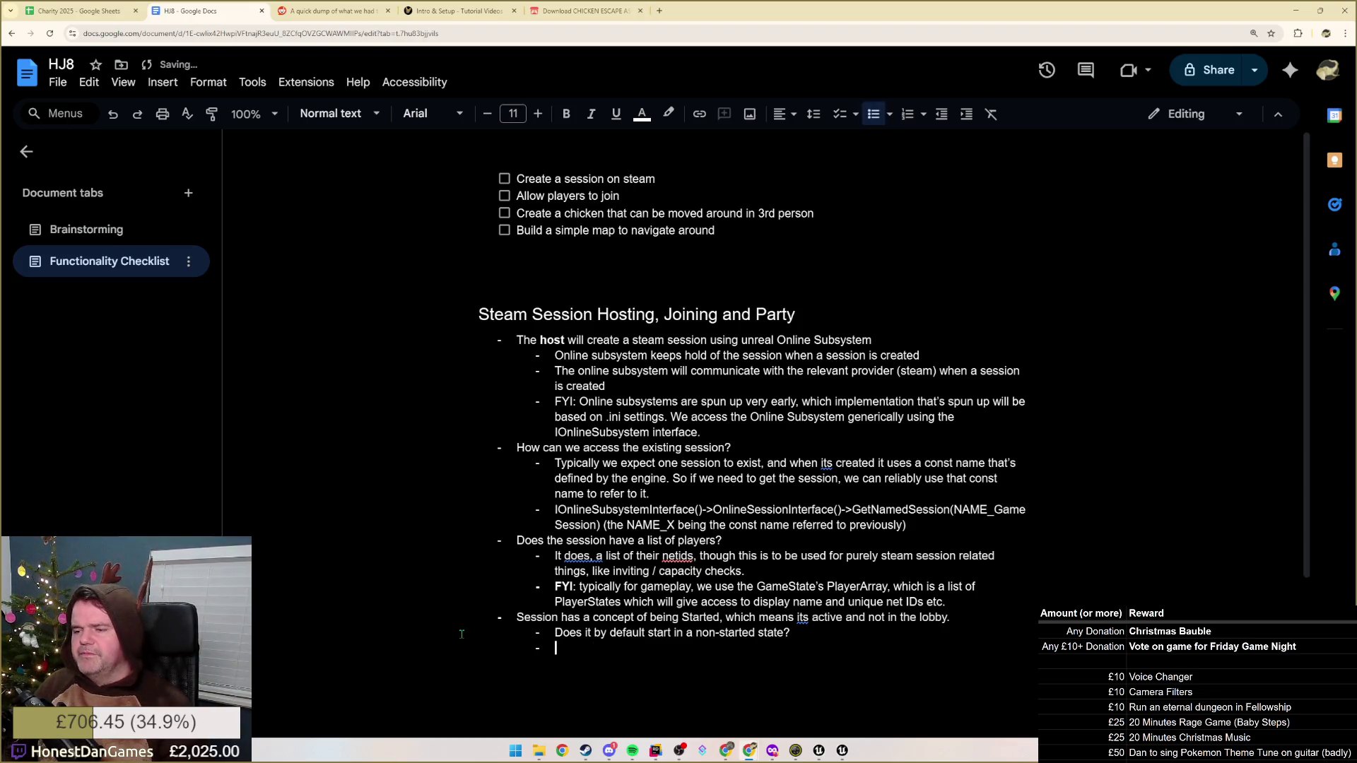
key("Up")
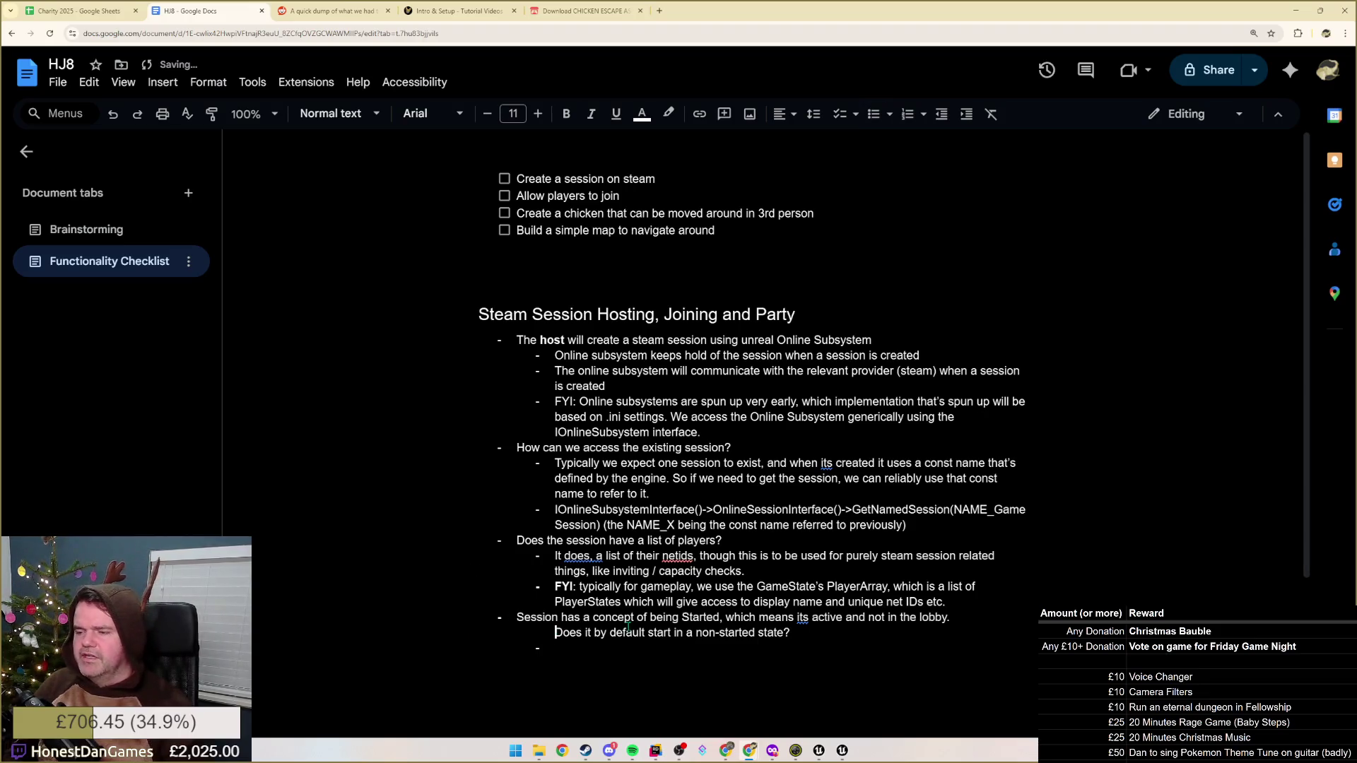
key("shift+Tab")
key("Tab")
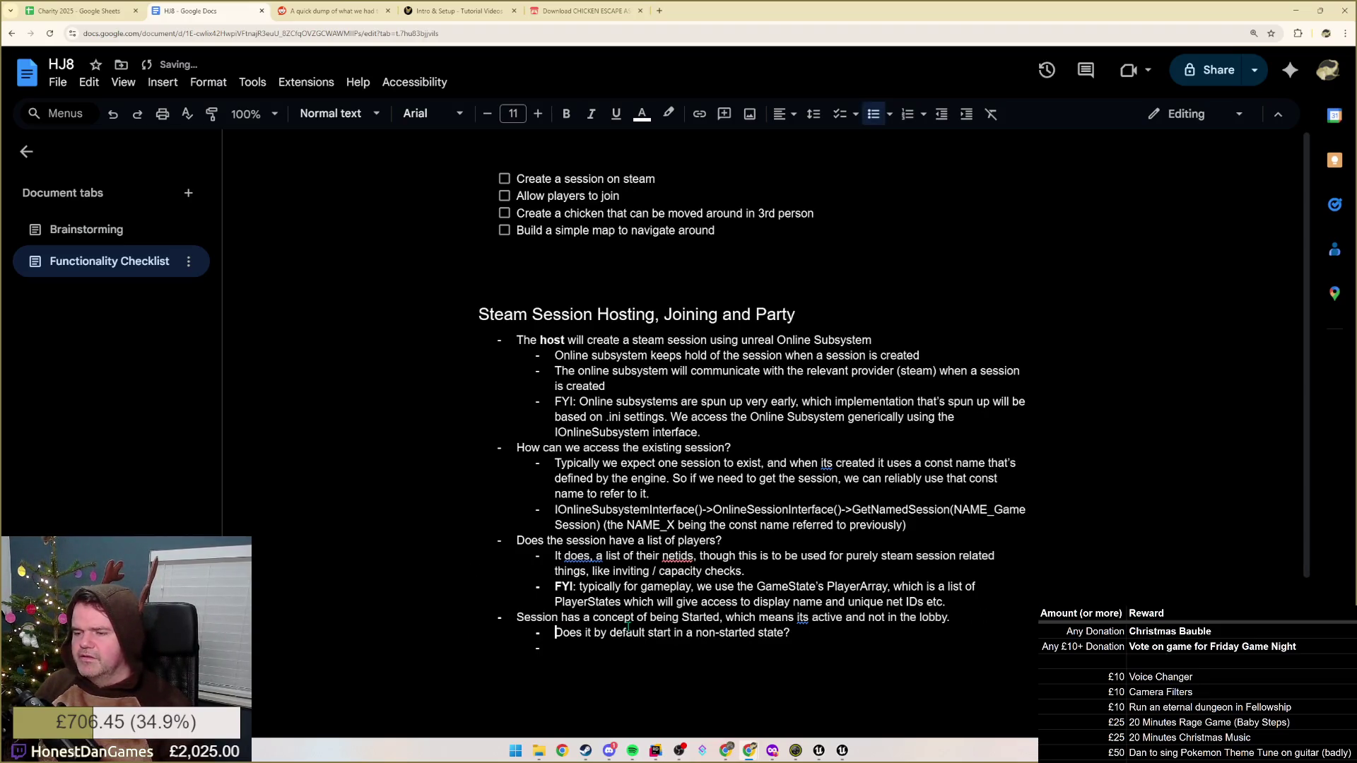
key("Down")
key("shift+Tab")
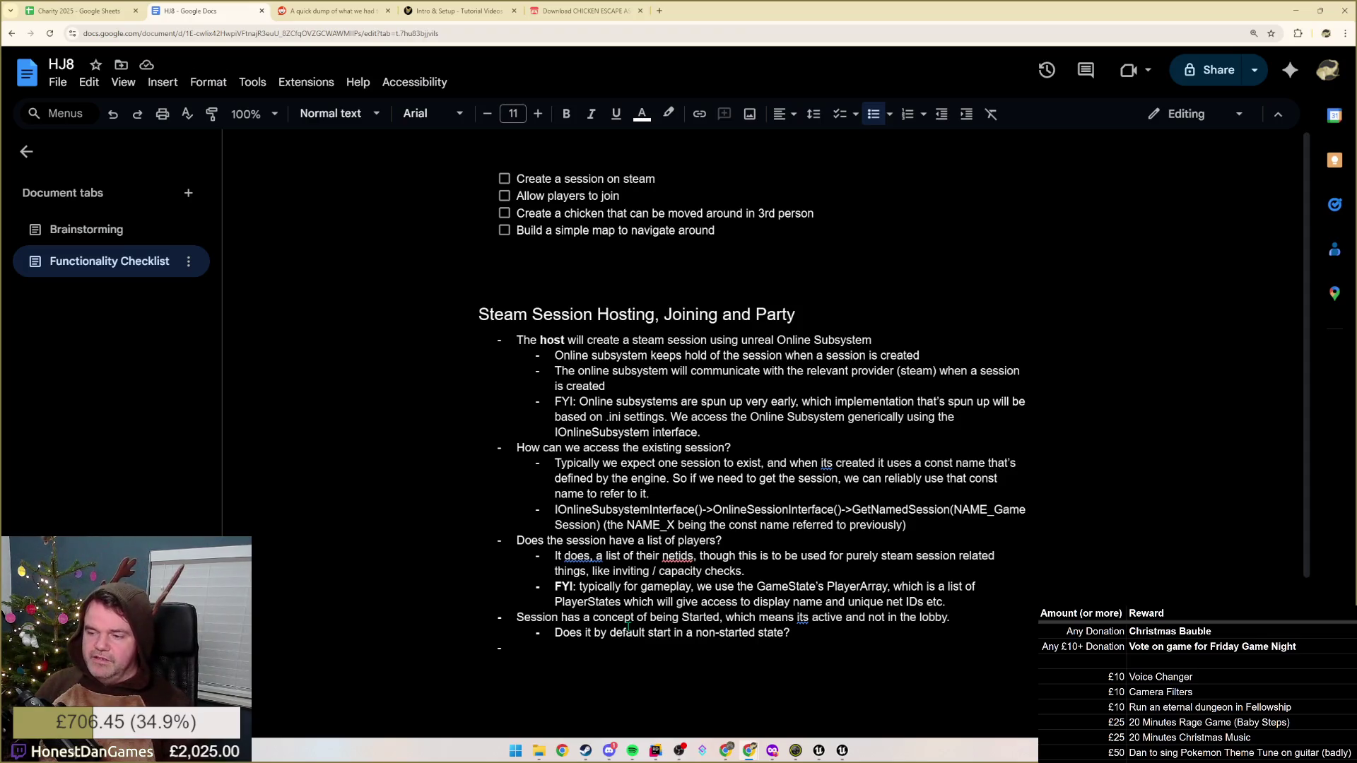
type("How ")
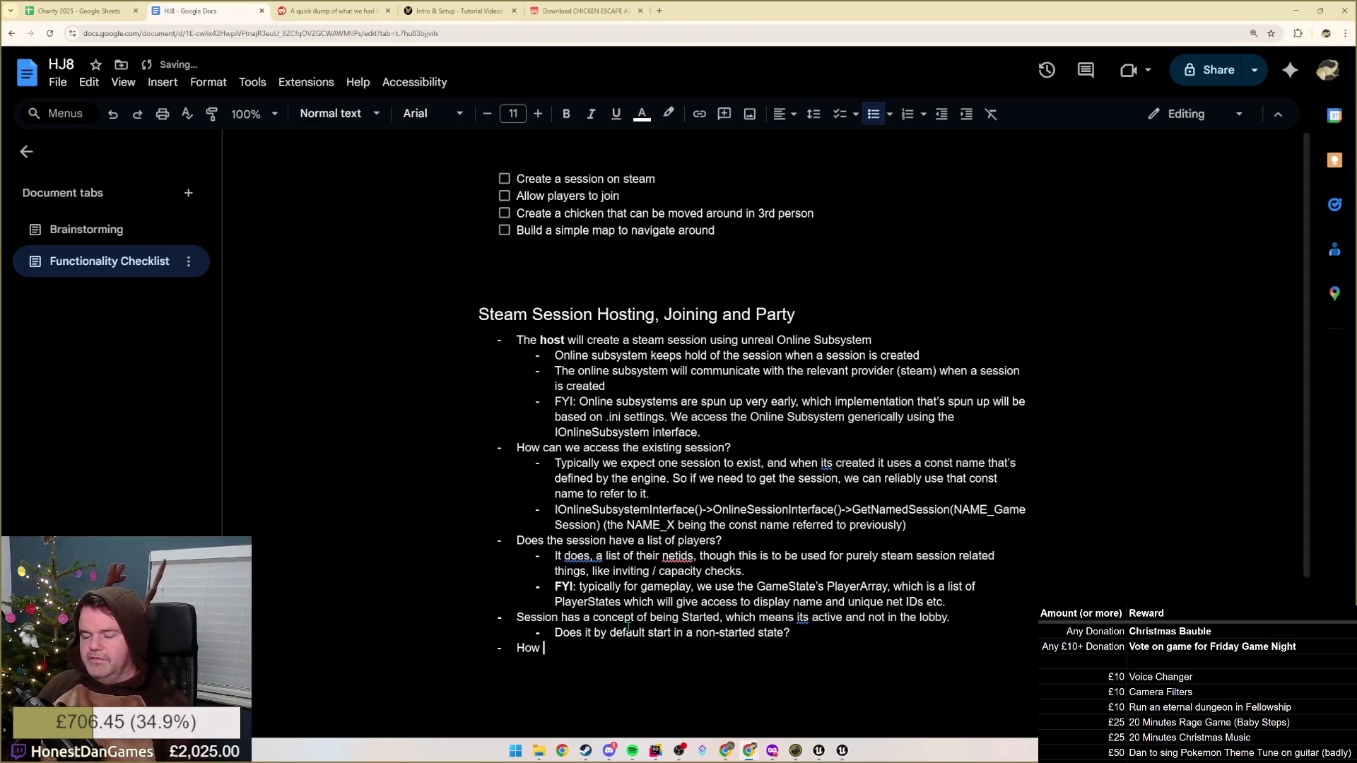
type("do we store info")
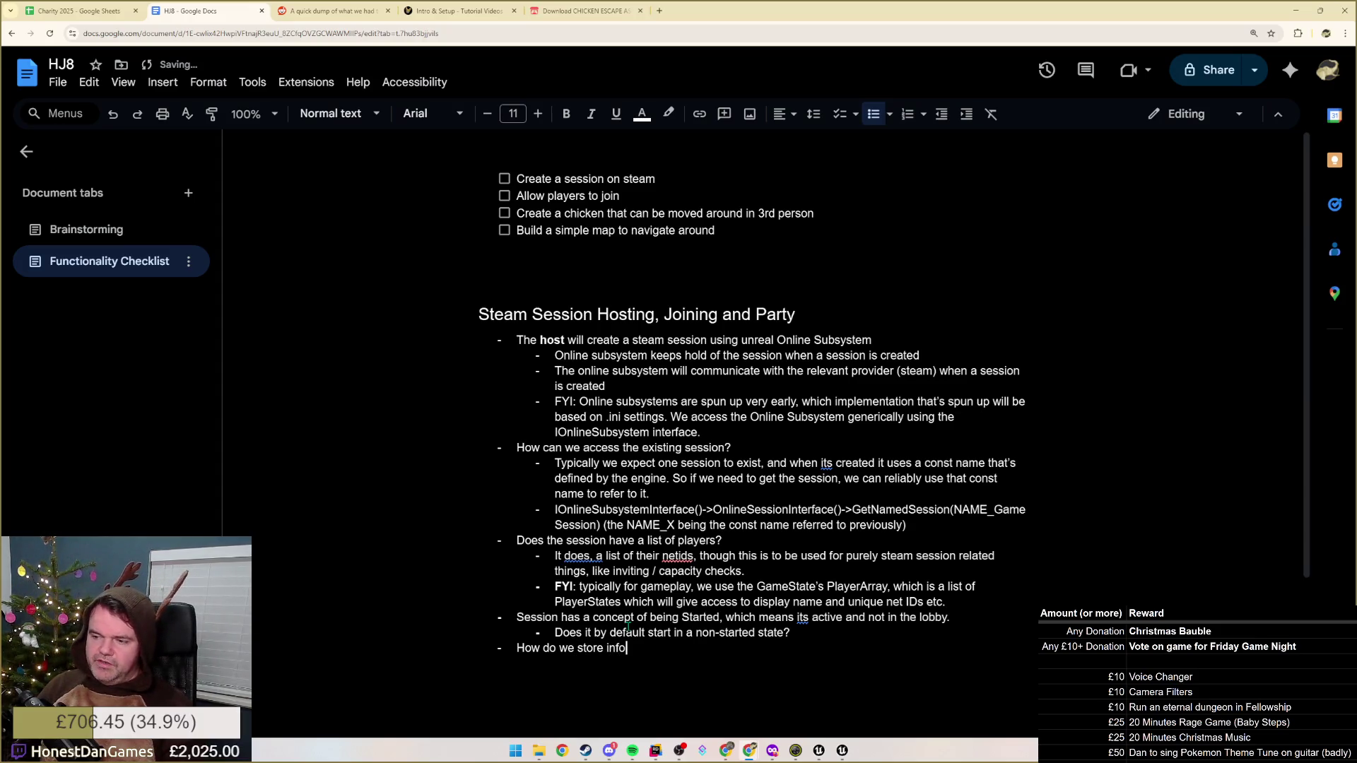
type("rmation about our ")
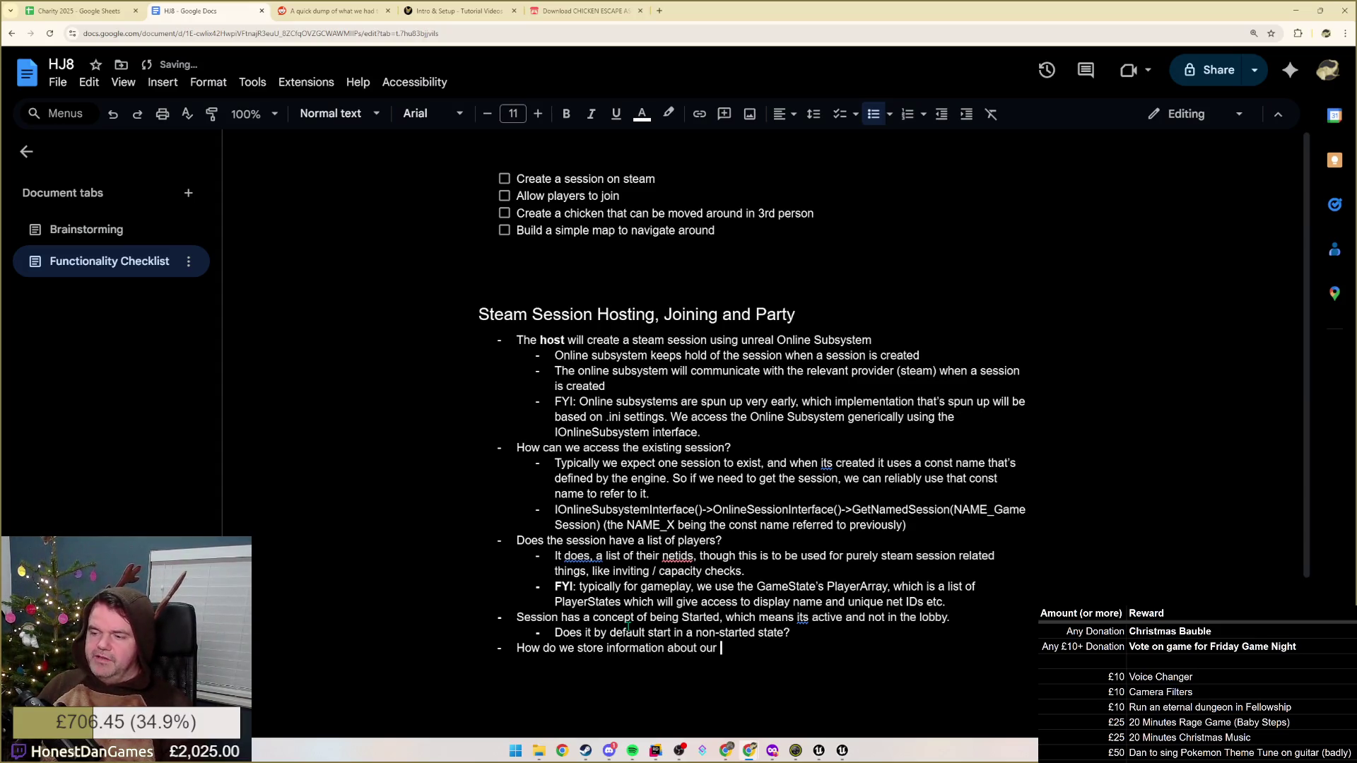
type("\"party\"")
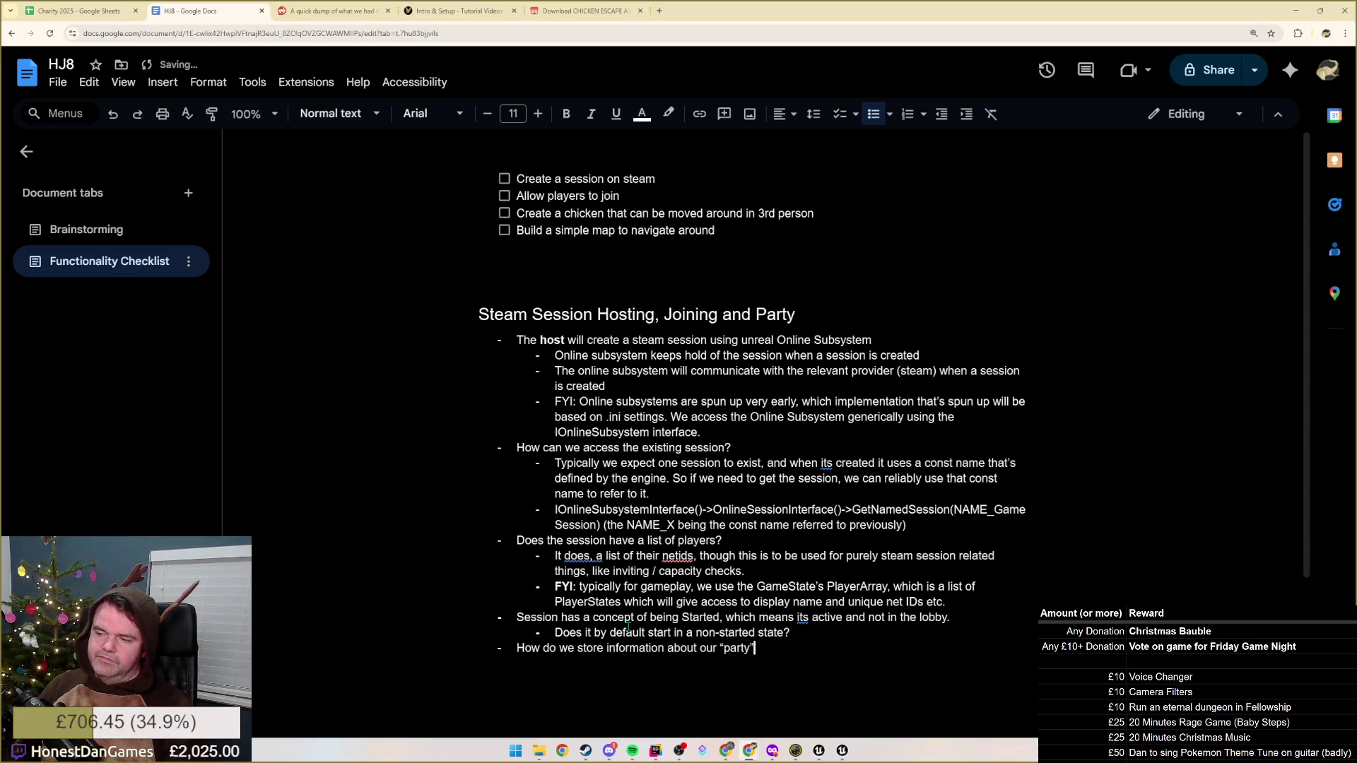
type("We")
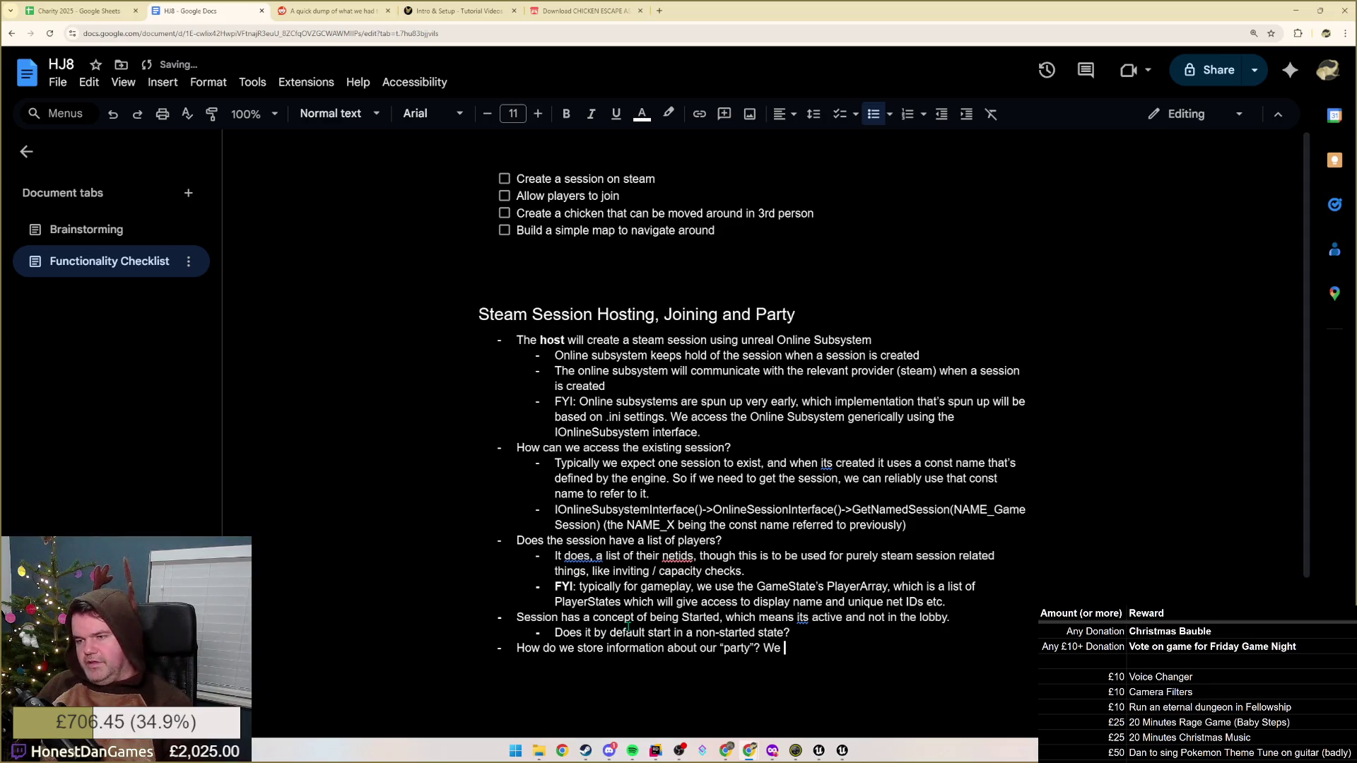
type("want information")
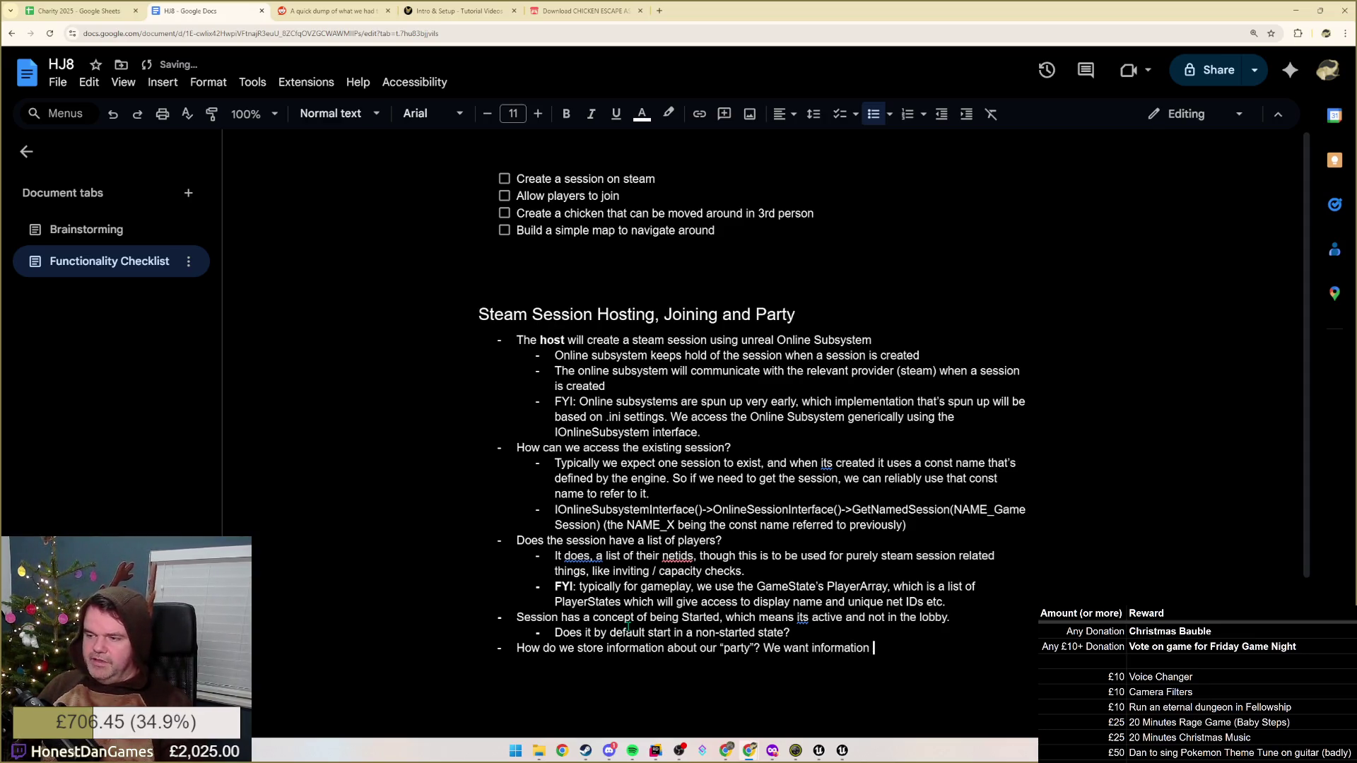
type("that can be set b")
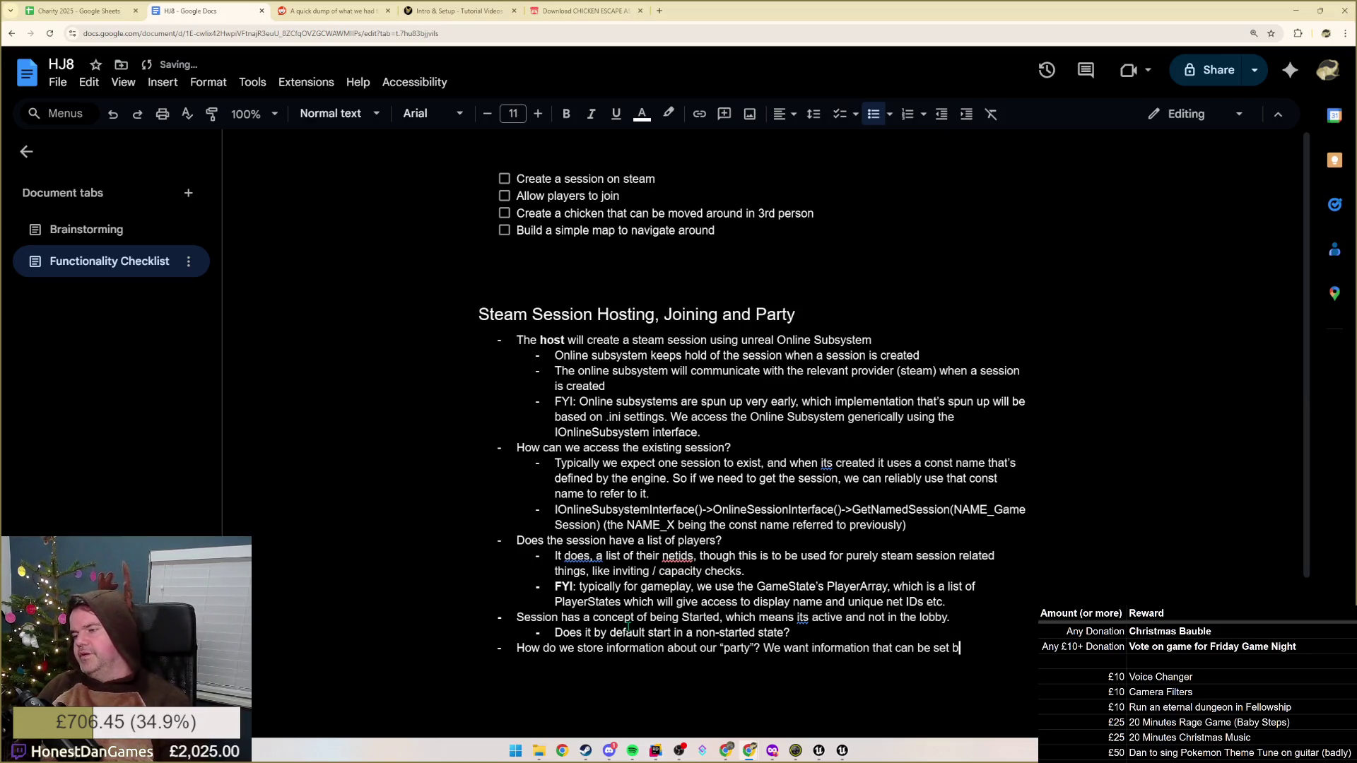
type("y players")
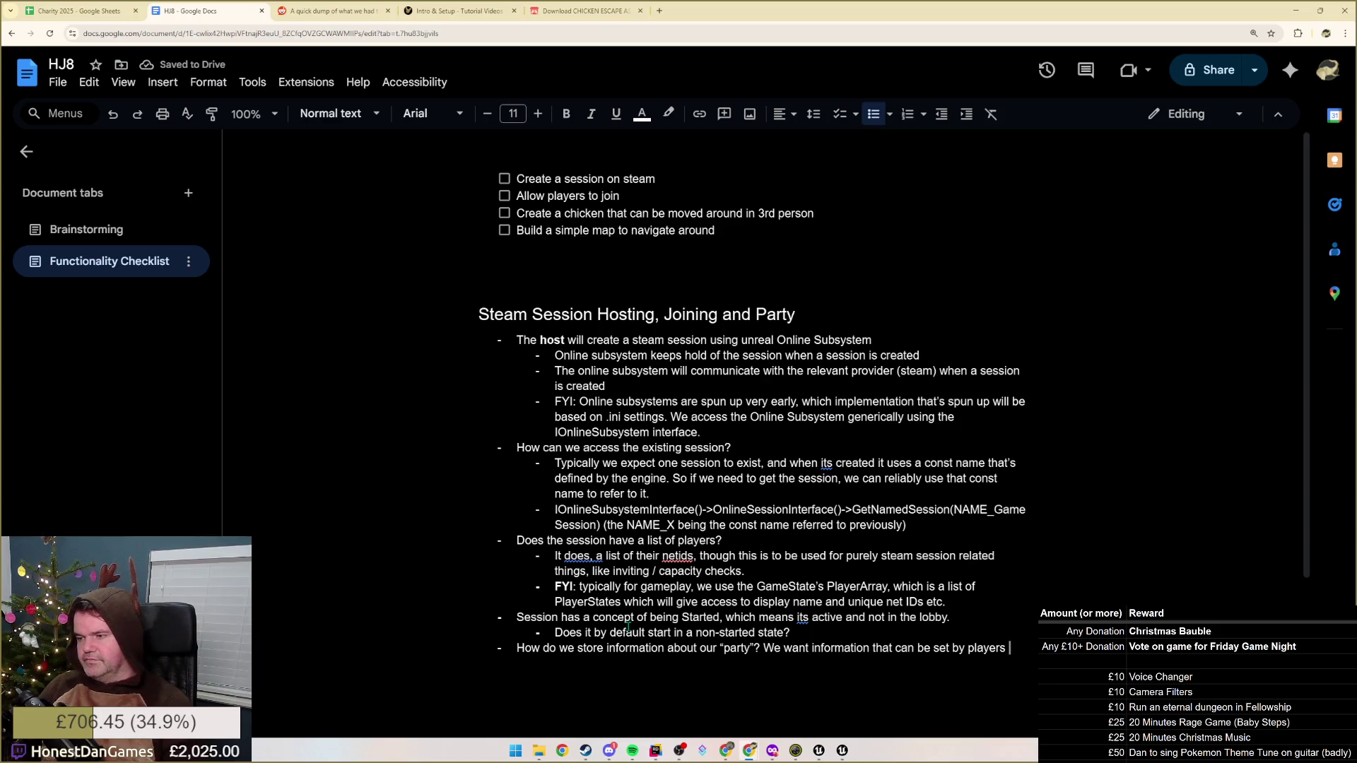
Ask how lobby-set party information is stored across level travel, then start a nested sub-bullet
key("BackSpace")
type("the lobb")
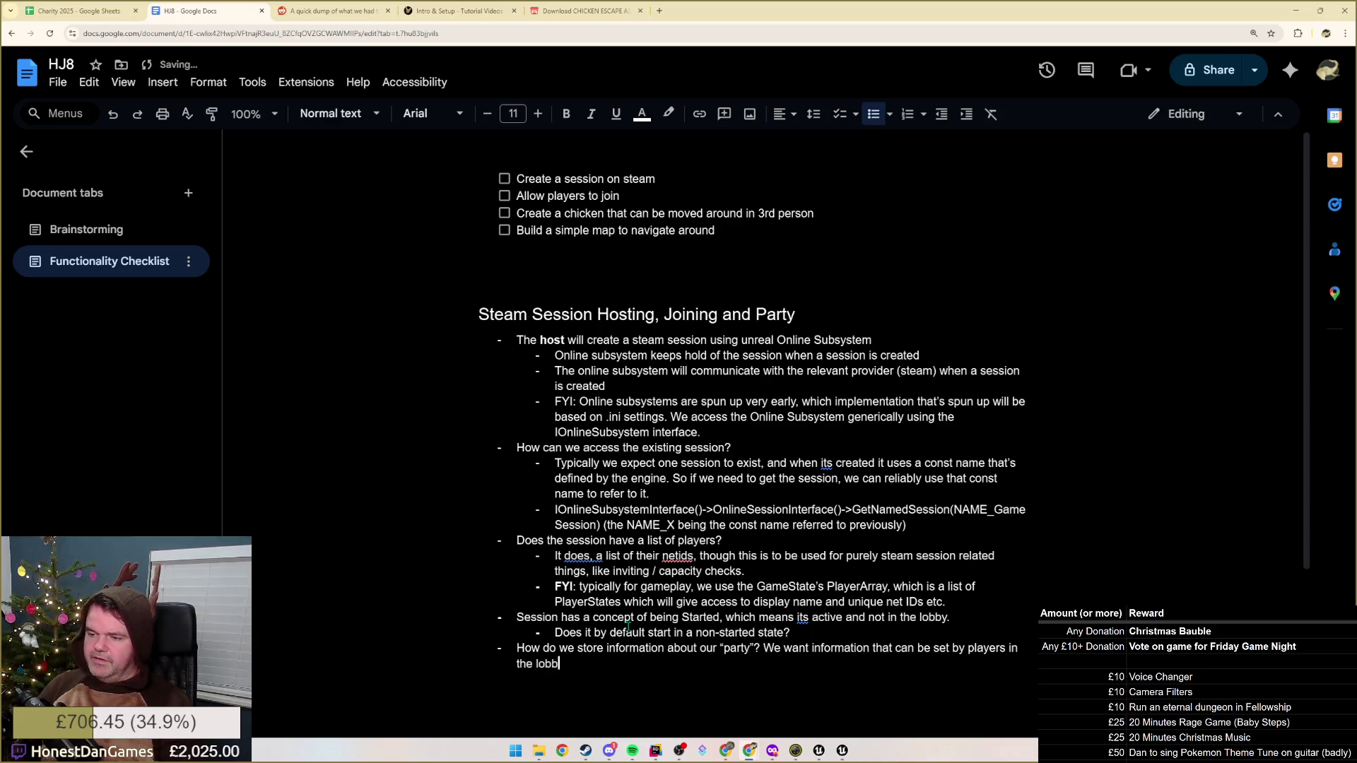
type("y, v")
type("bse")
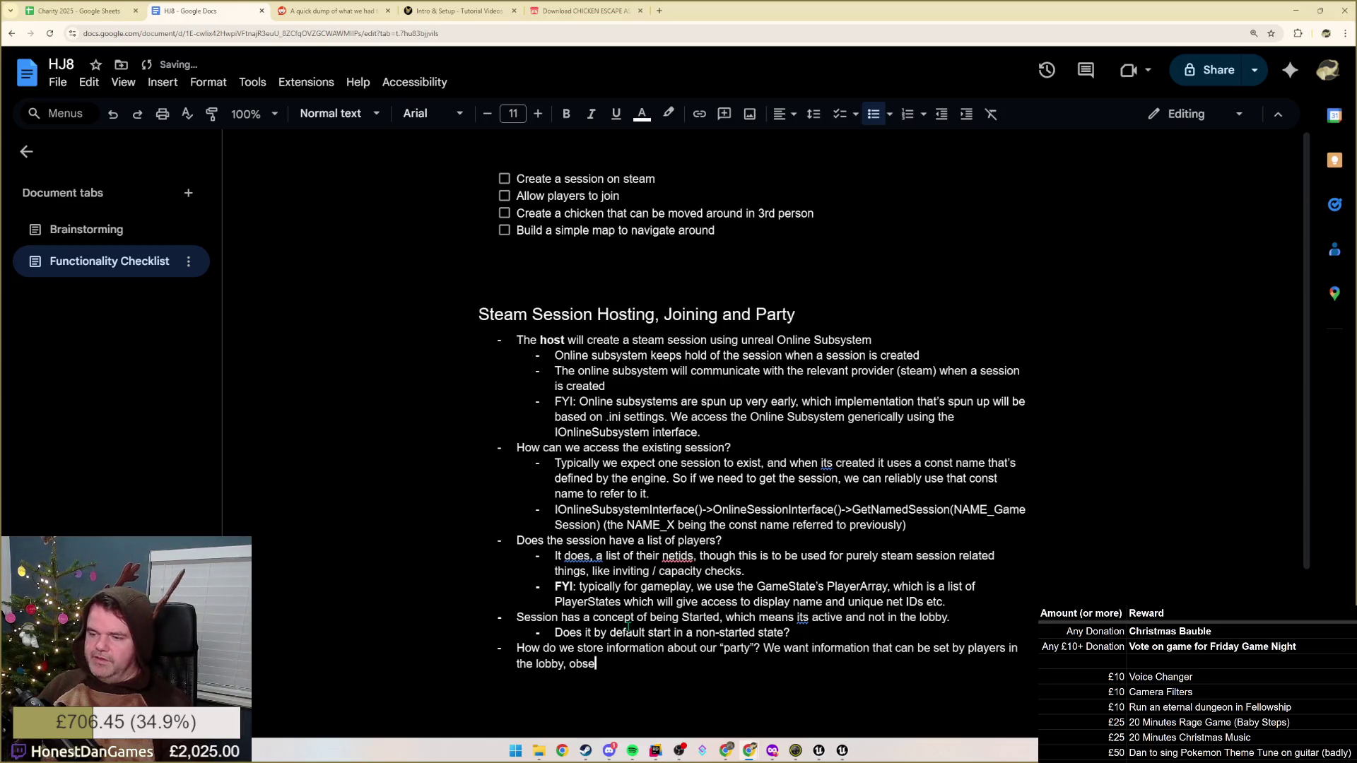
type("rved by all co")
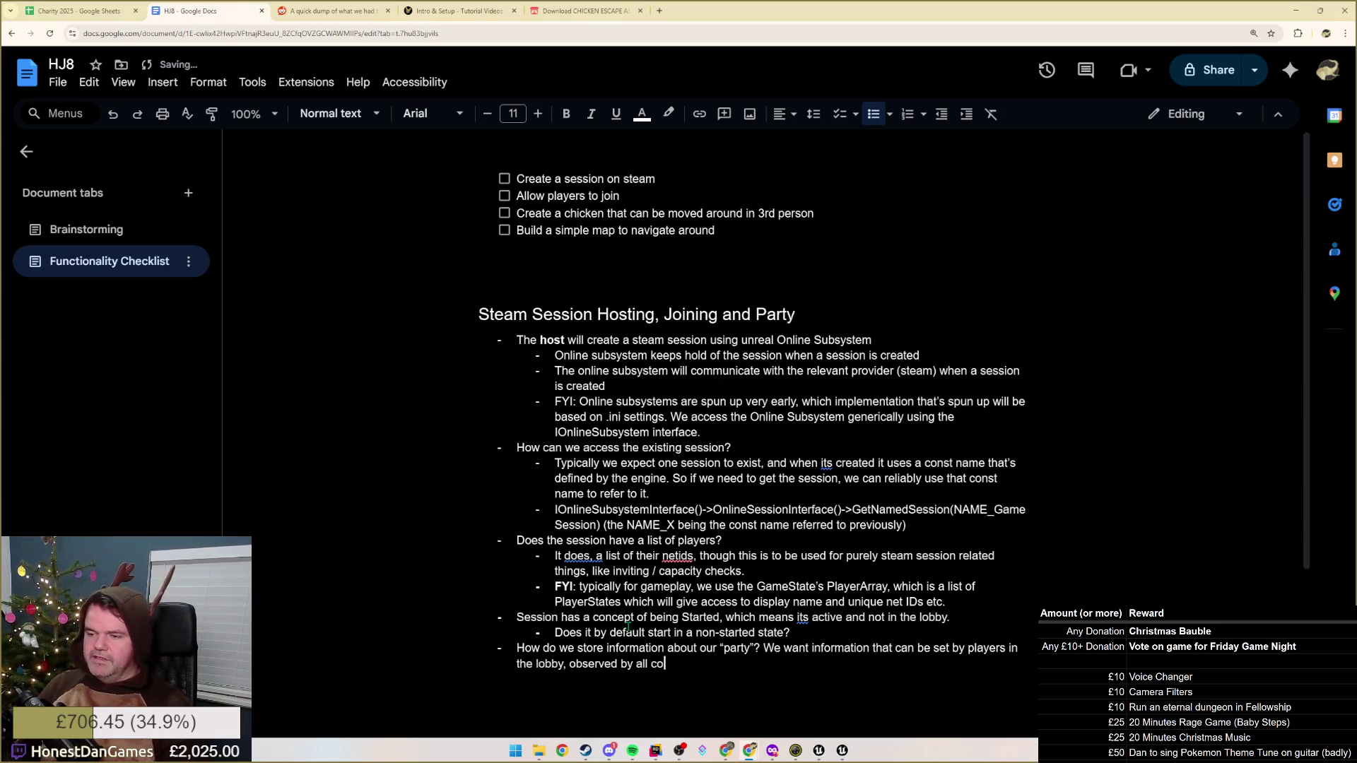
type("nnected players,")
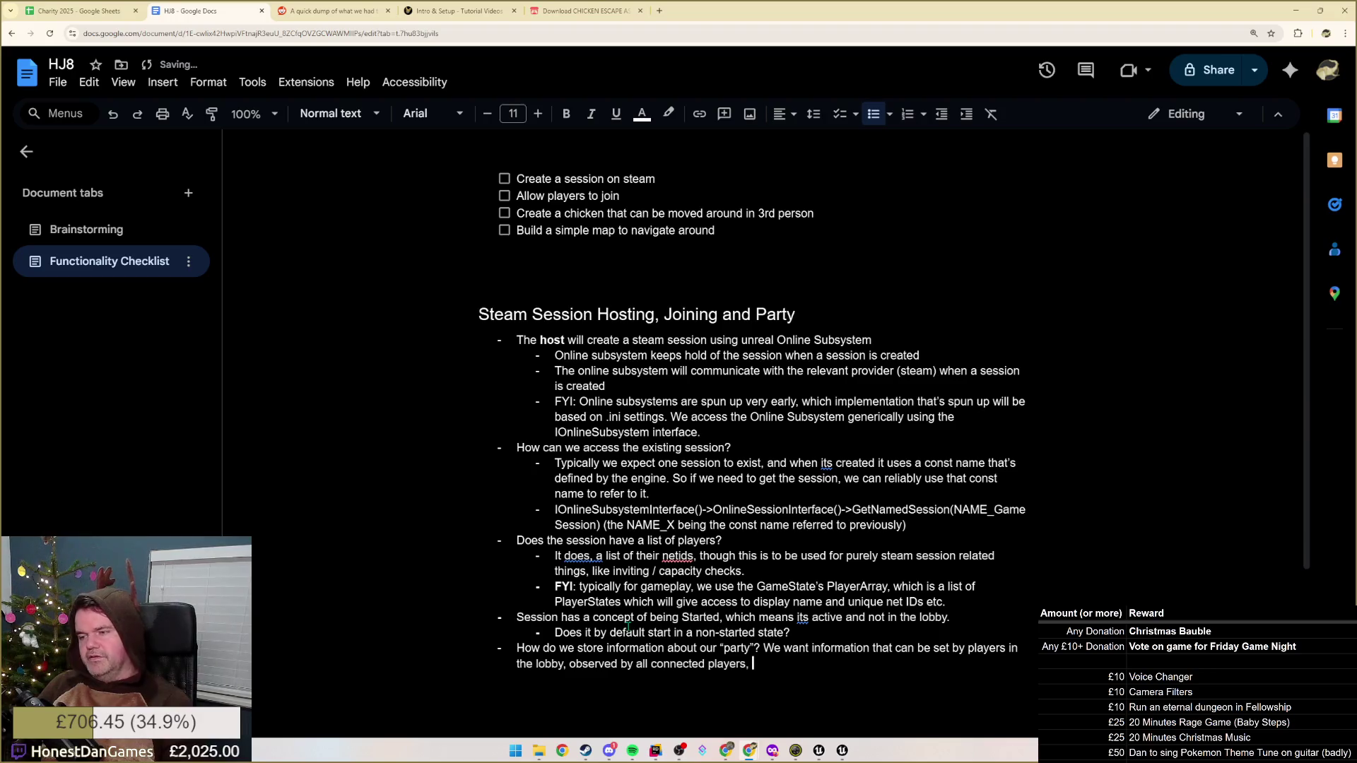
type(" and availab")
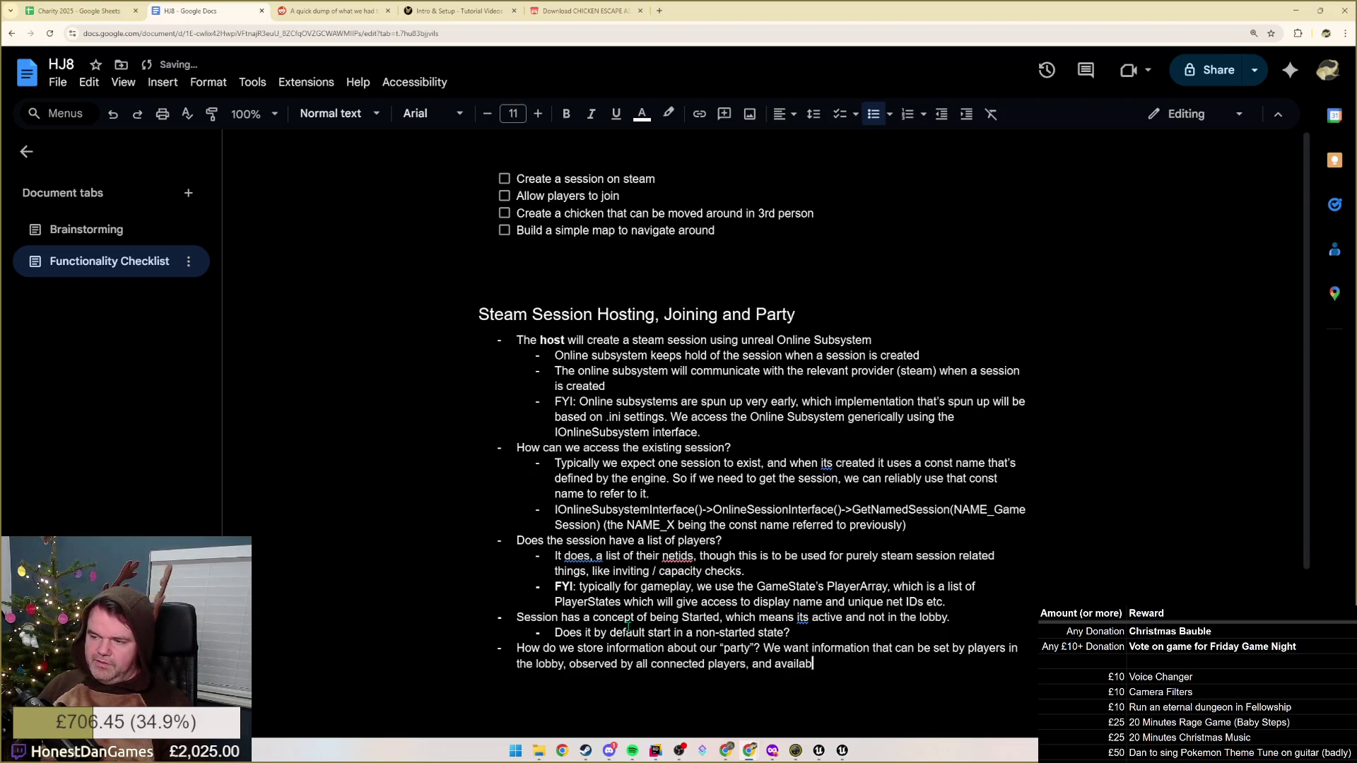
type("le once travell")
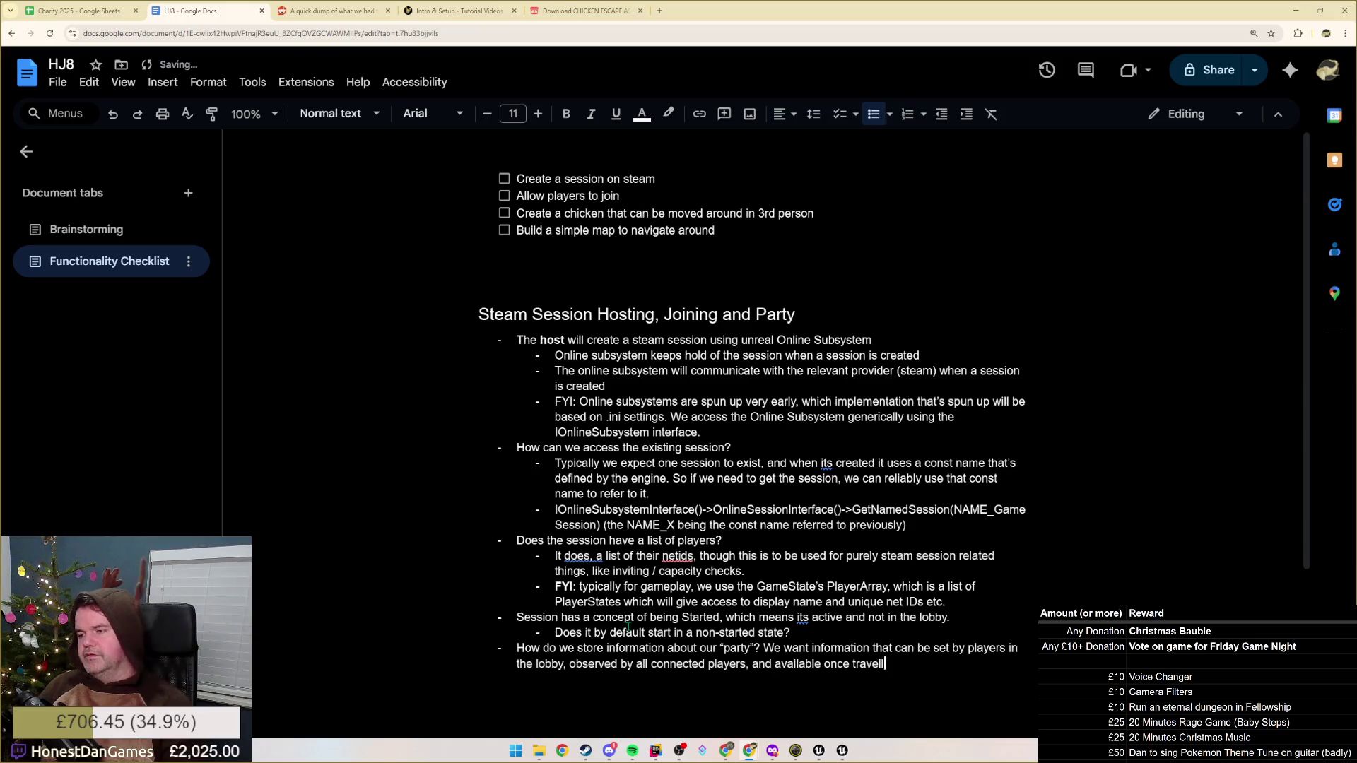
type("ed to another")
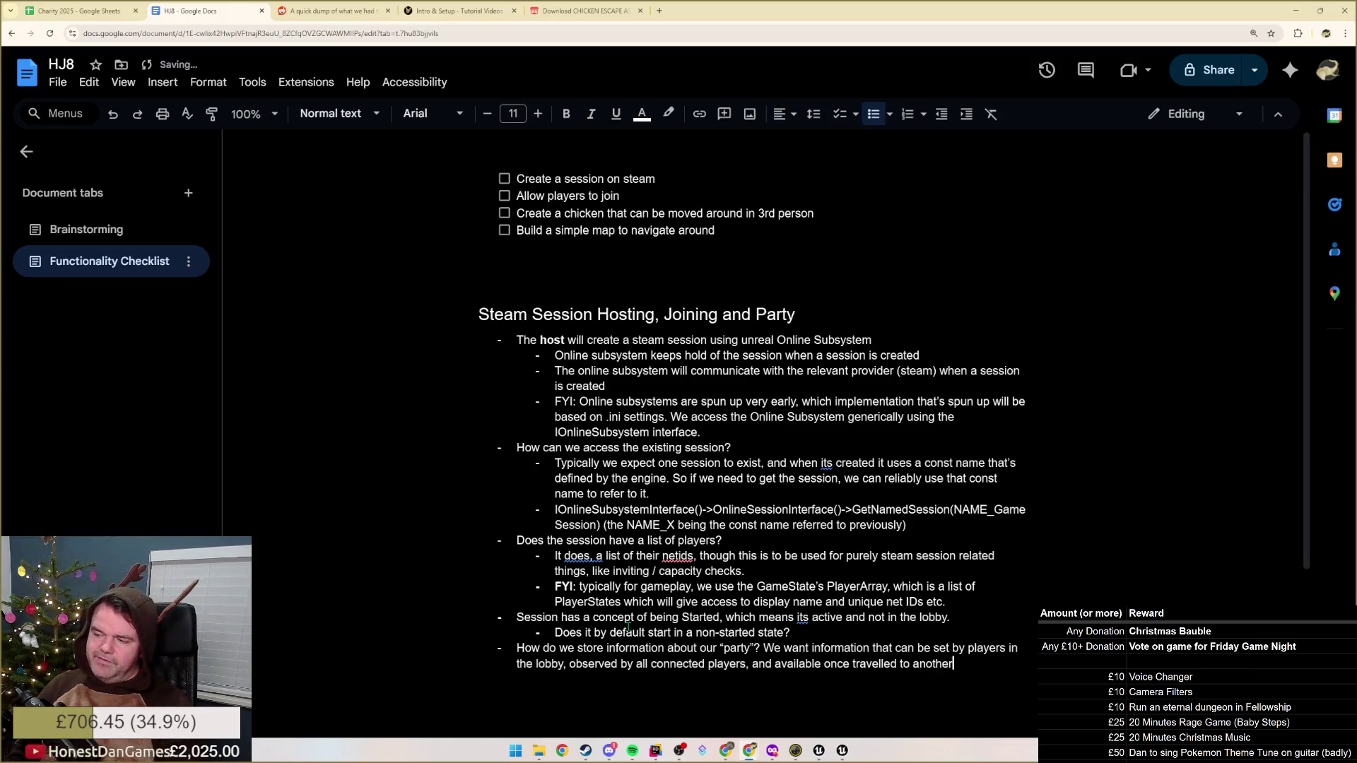
type(" level and back")
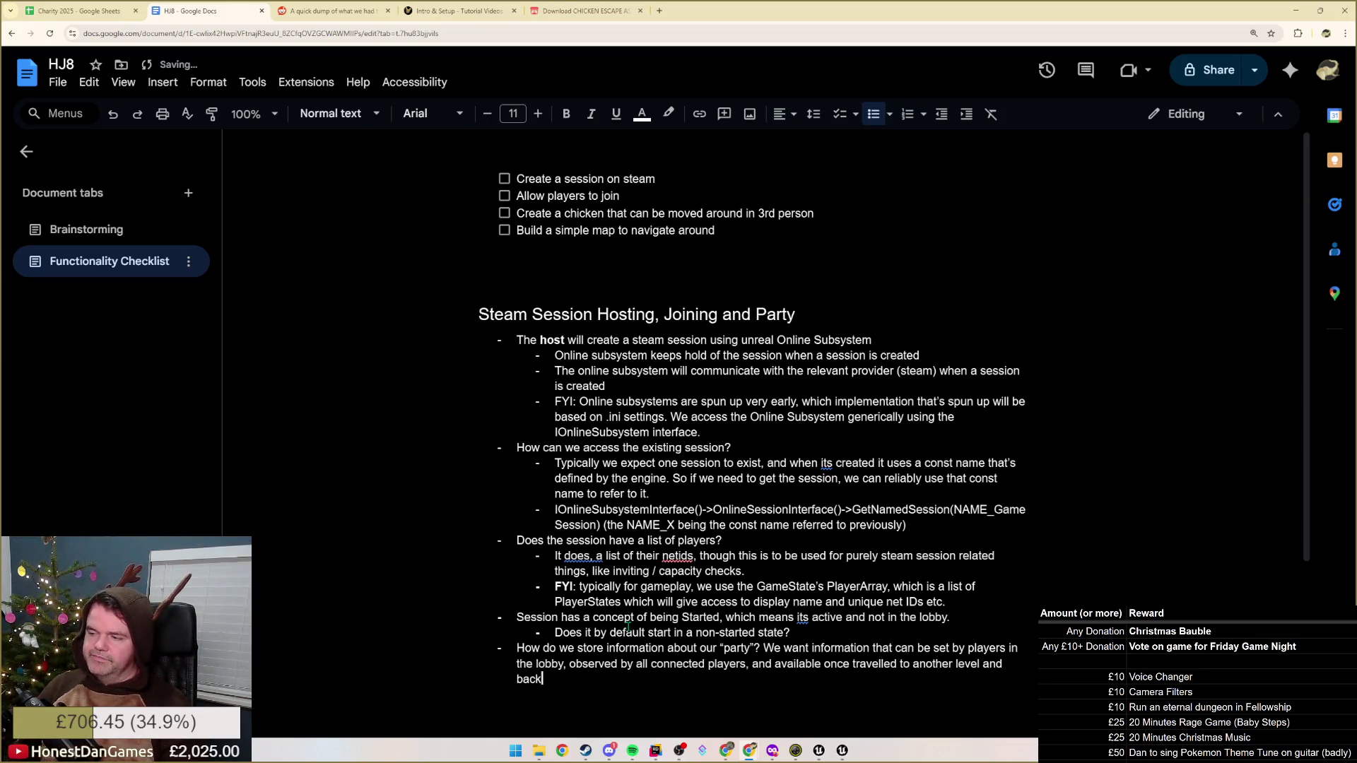
type(" again.")
key("Return")
key("Tab")
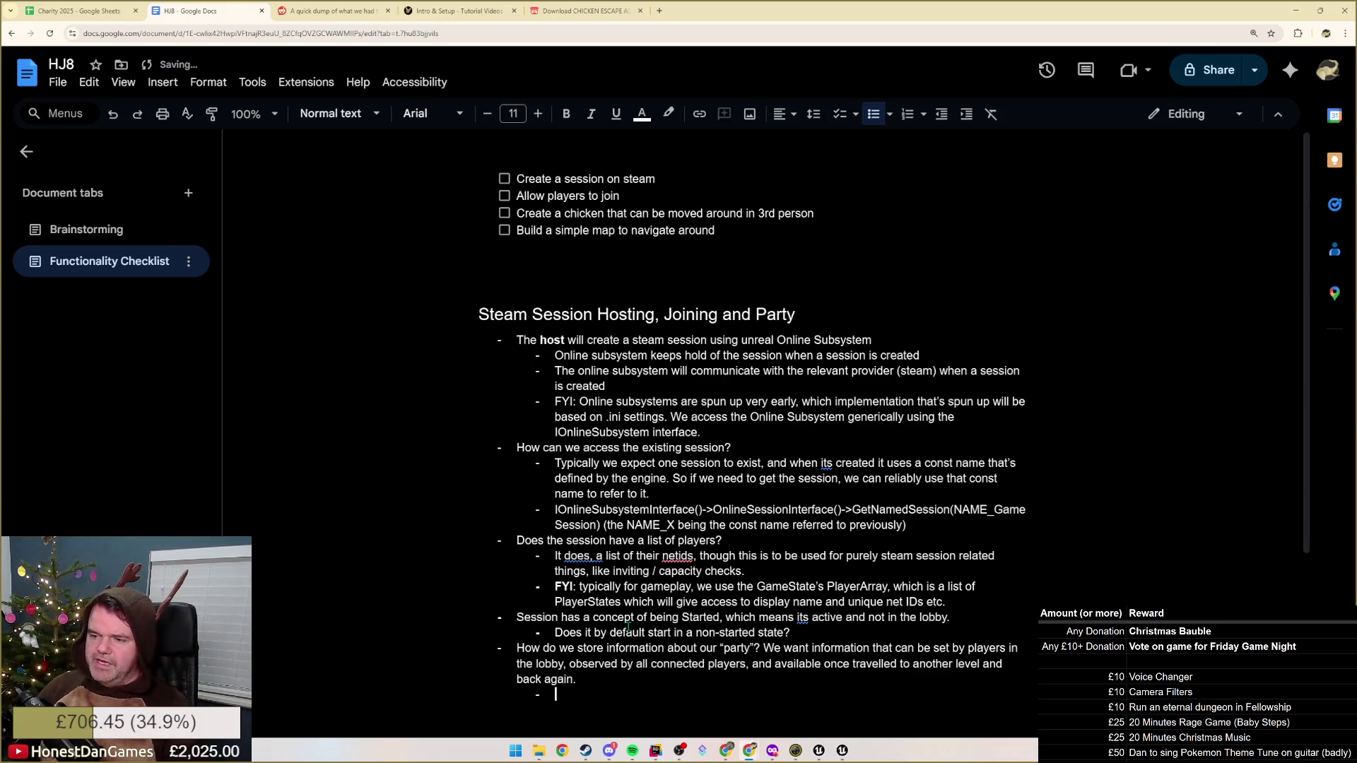
scroll(636, 641, "down", 1)
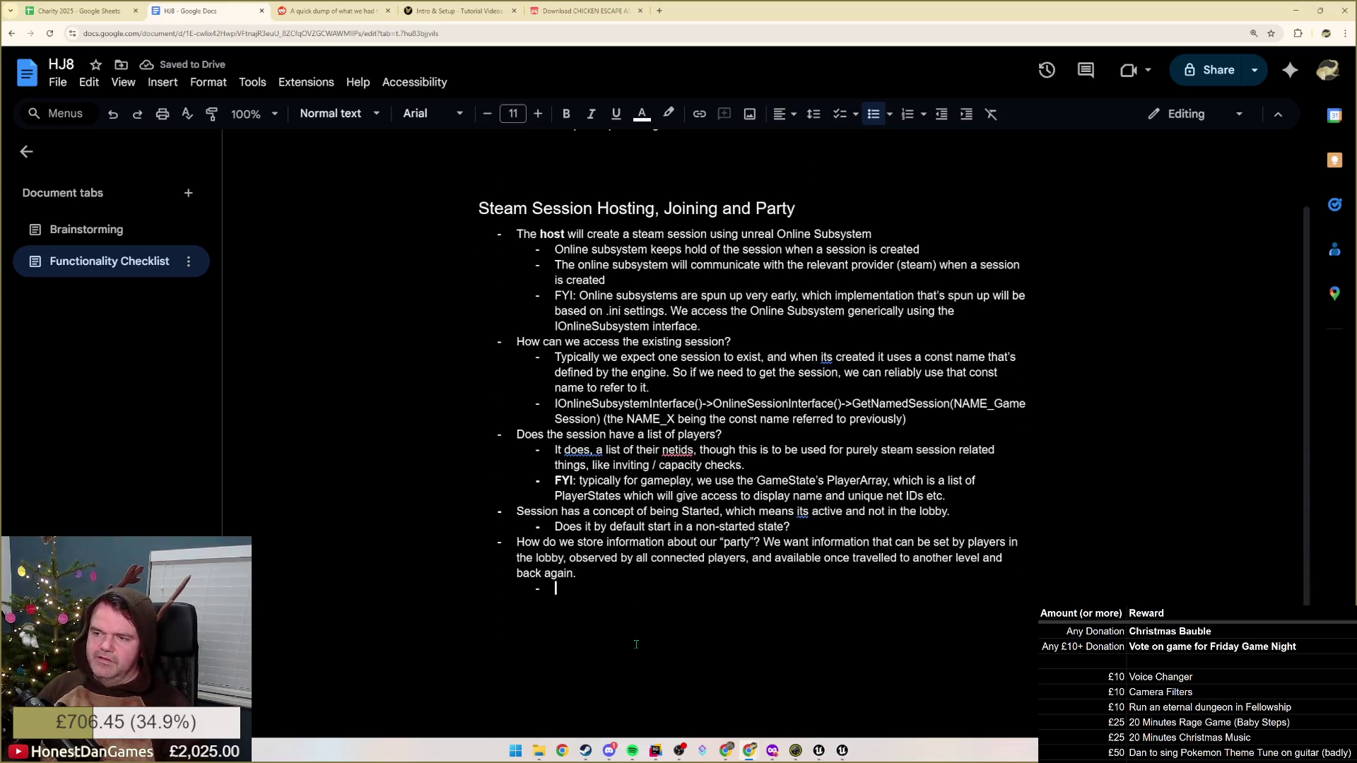
type("Most things")
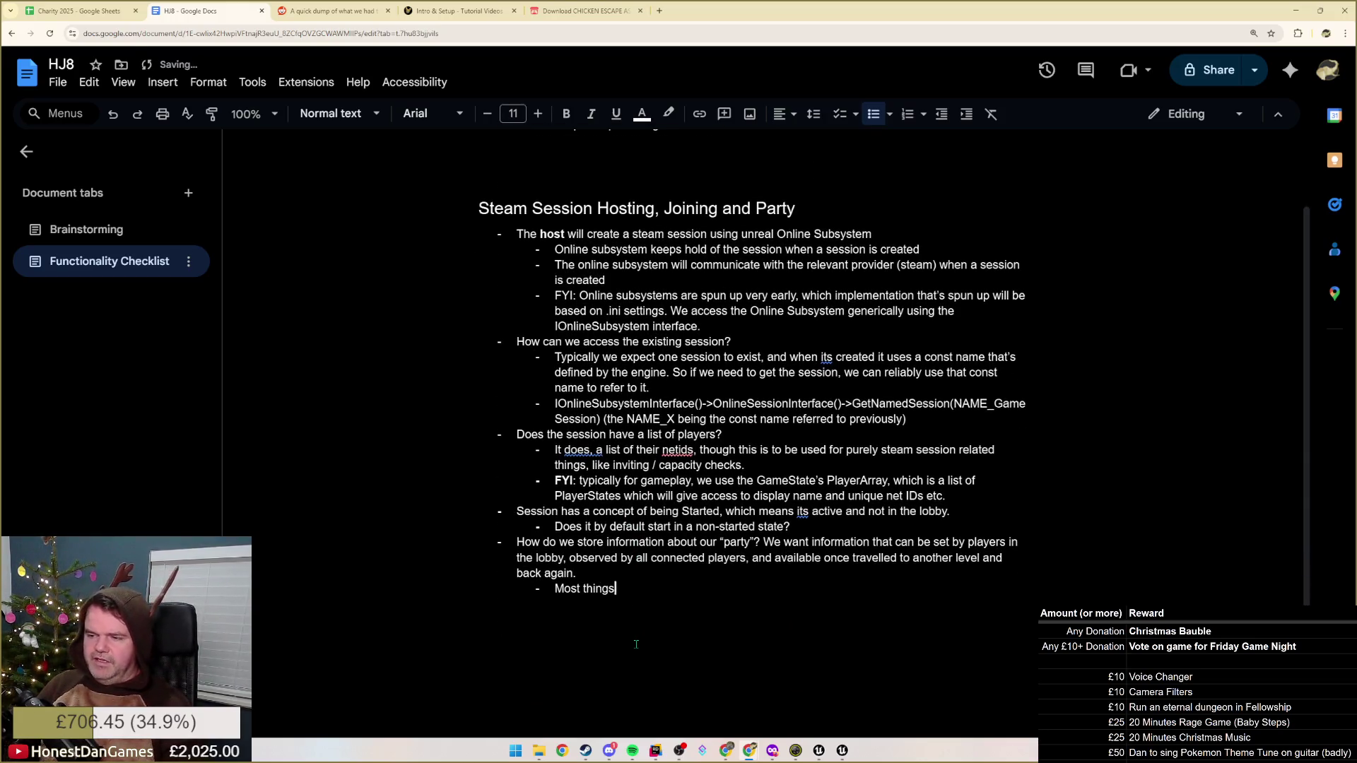
type(" are destroyed on")
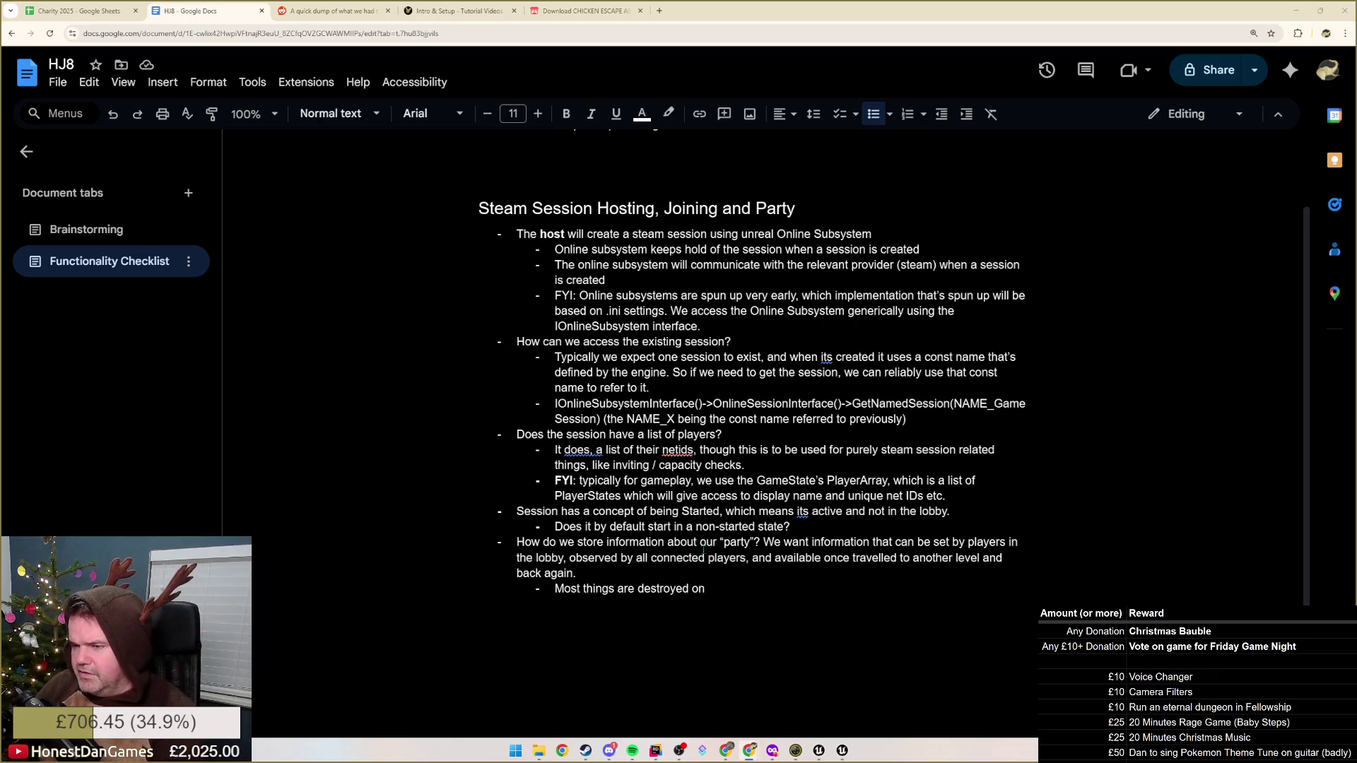
Place the insertion point after 'back again' to continue the party-storage notes
left_click(735, 571)
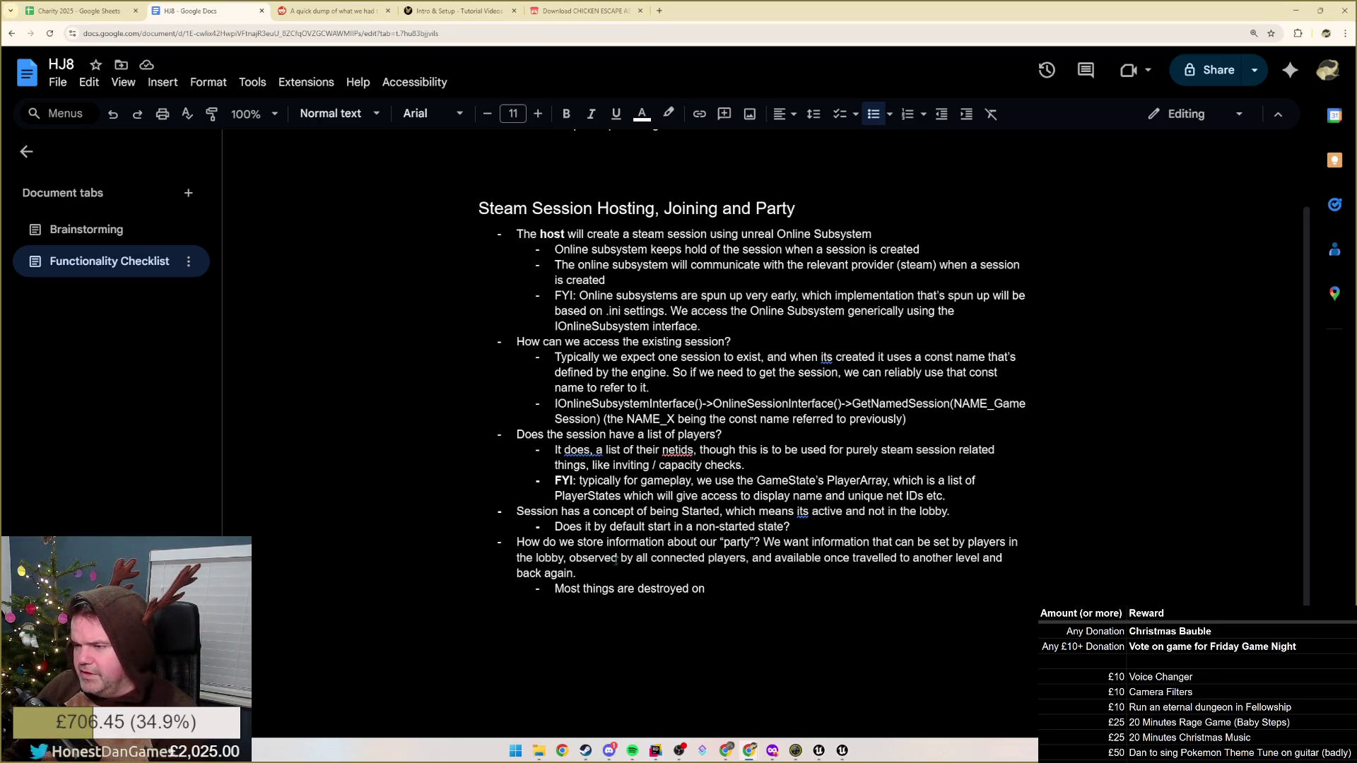
Reword the note to say anything persistent needs to be handled by either:, and start a nested sub-point
left_click_drag(543, 558, 731, 575)
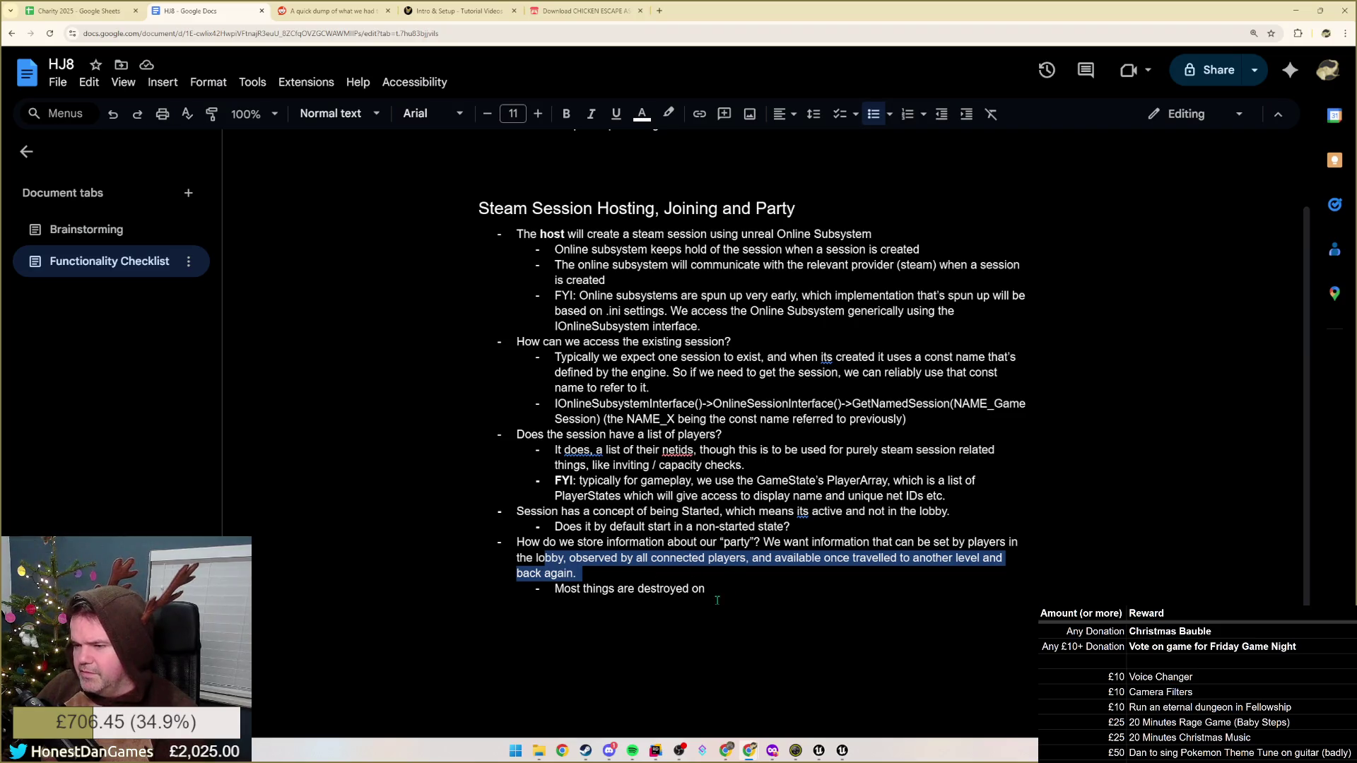
left_click(768, 582)
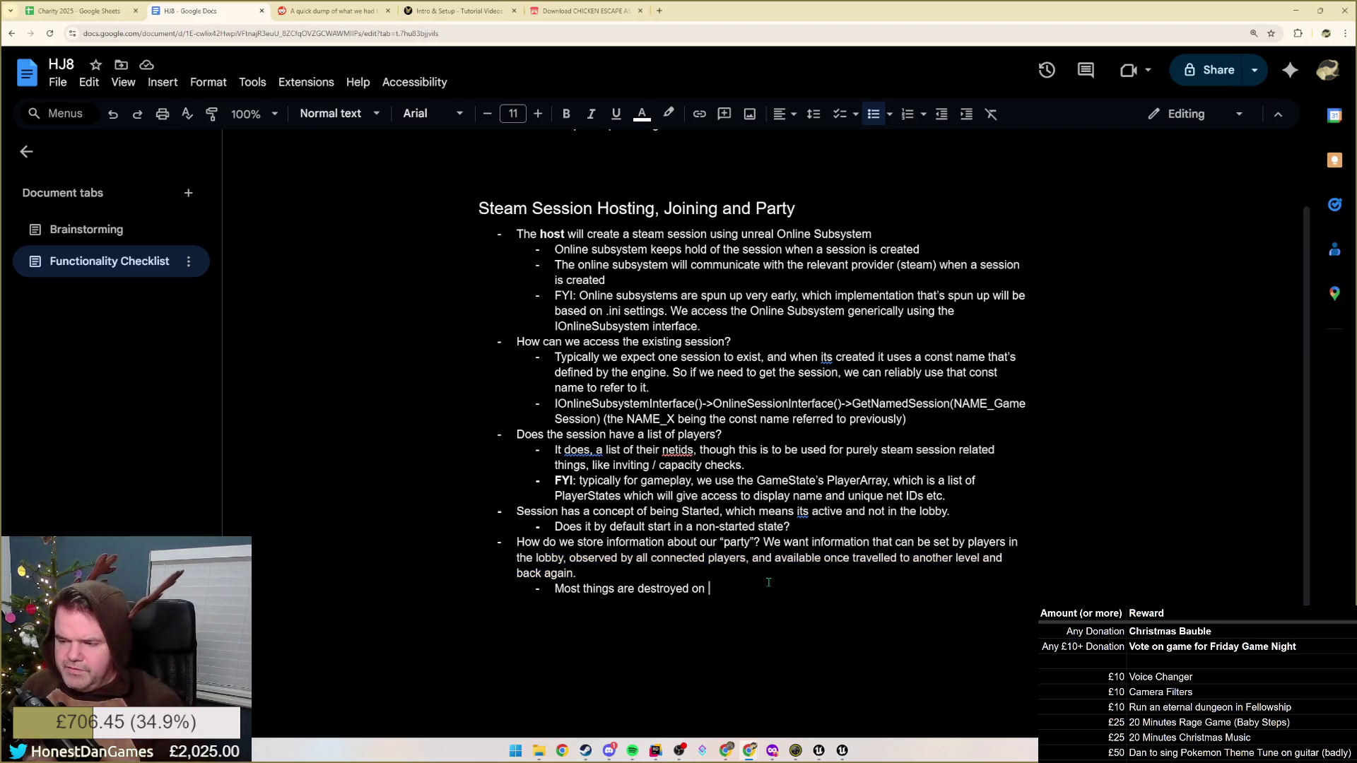
type("level")
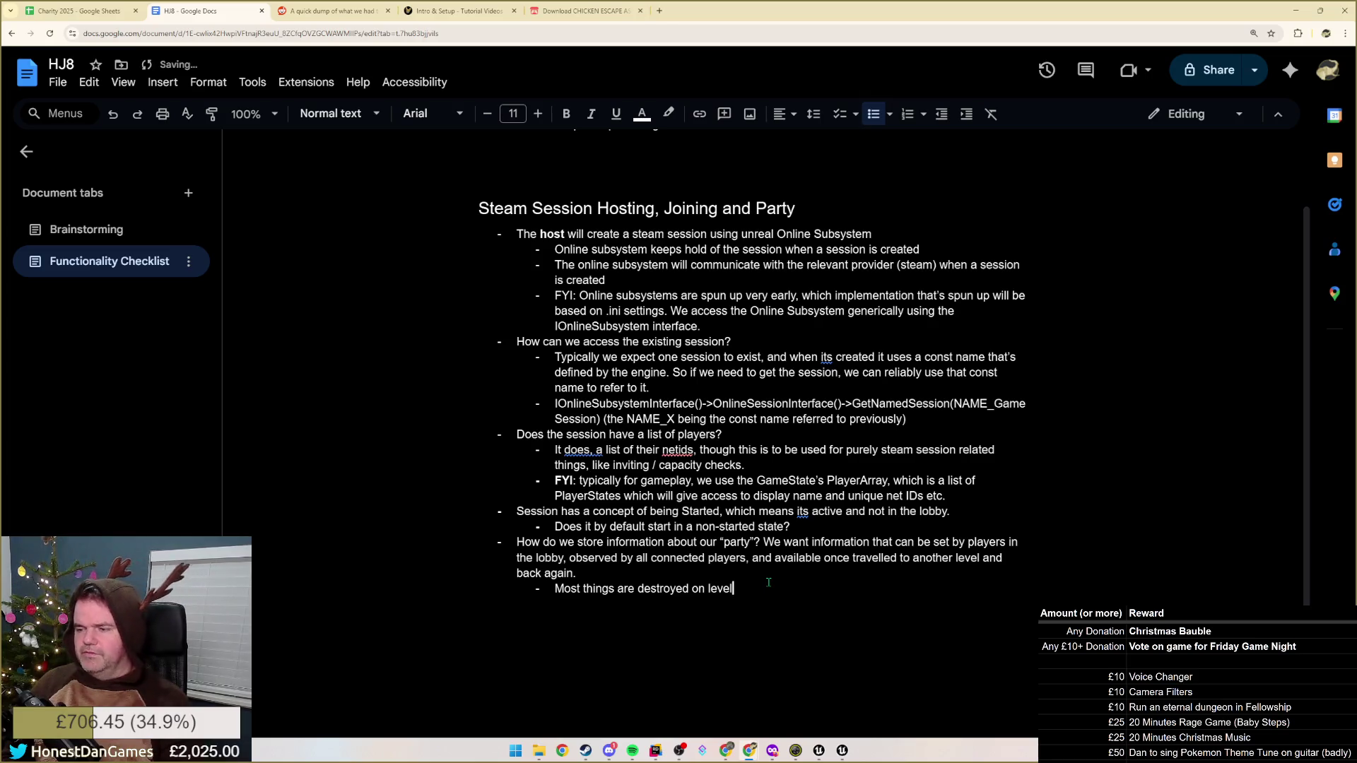
key("BackSpace")
key("BackSpace")
key("BackSpace")
type("t")
key("BackSpace")
key("BackSpace")
key("BackSpace")
type("when ")
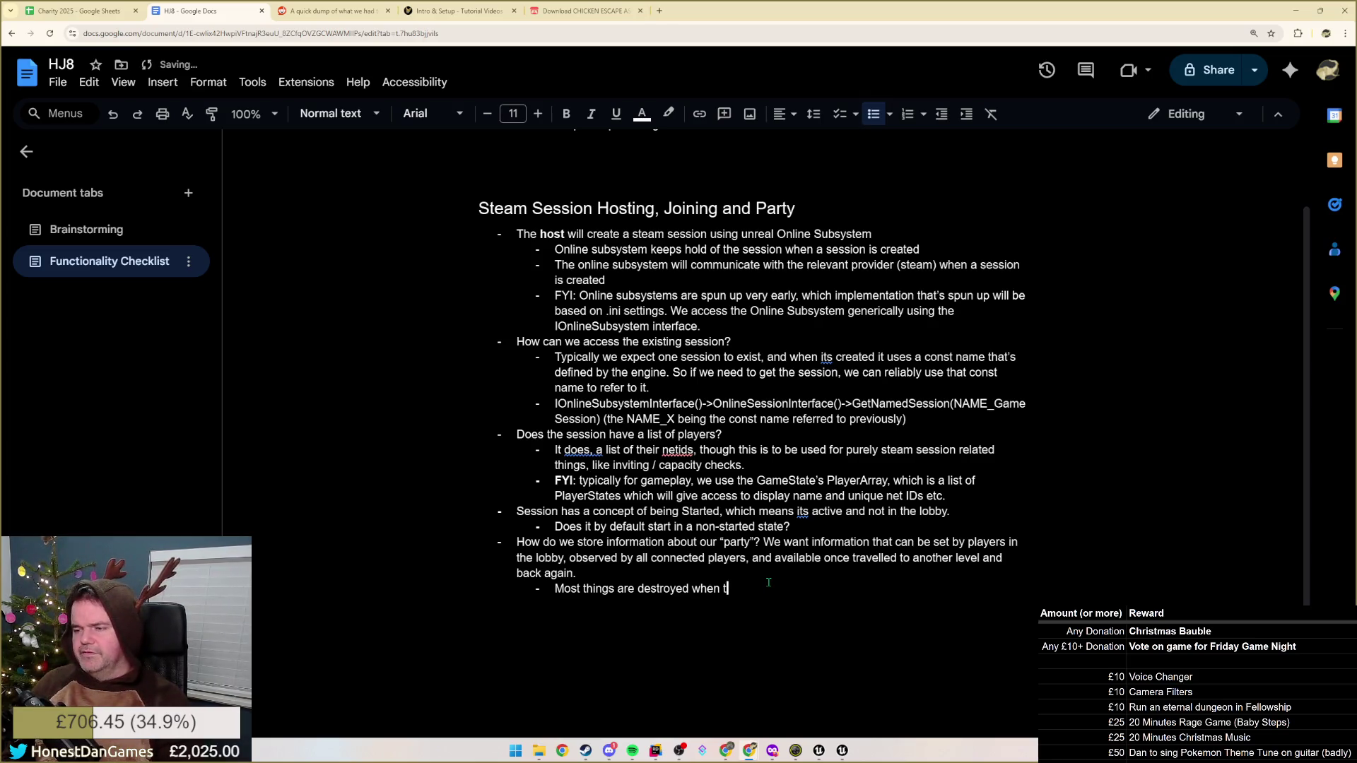
type("travelling, ")
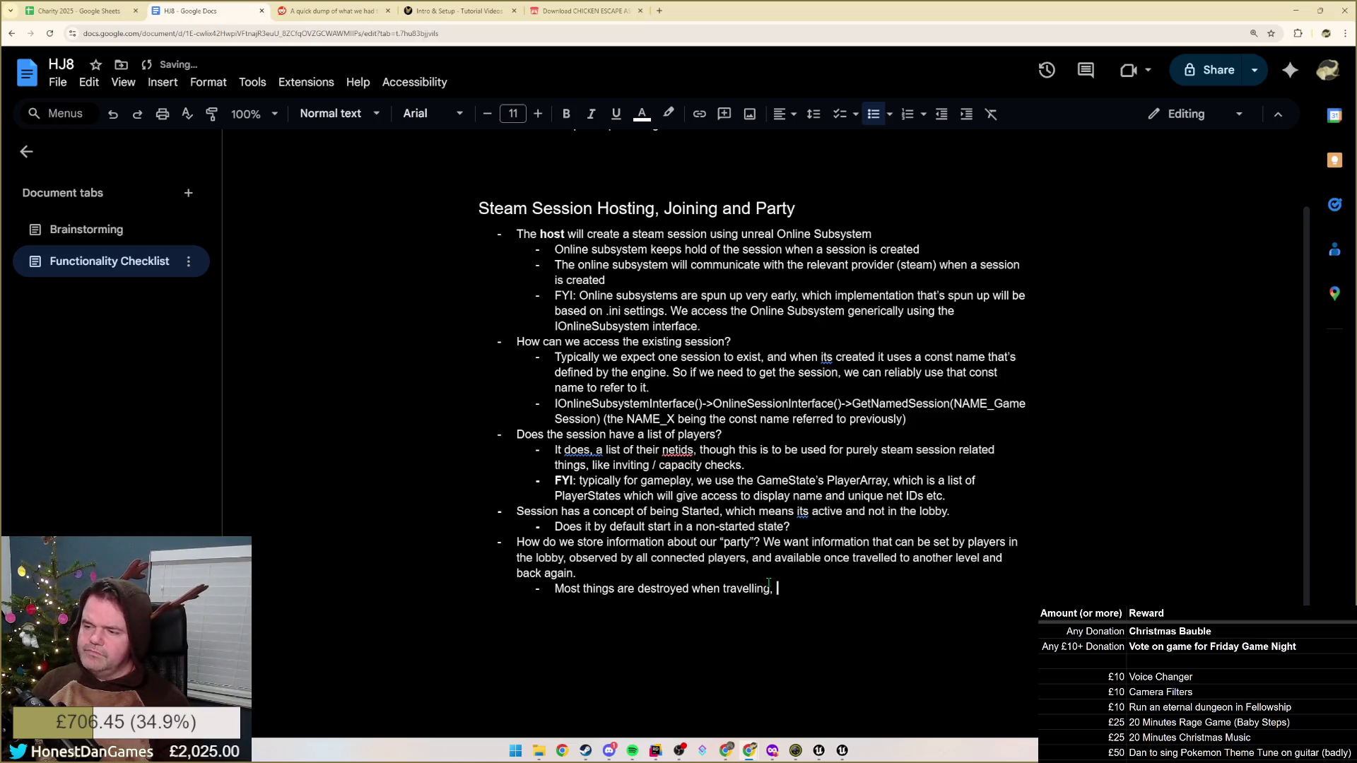
type("so we wil")
key("BackSpace")
key("BackSpace")
key("BackSpace")
type("nee")
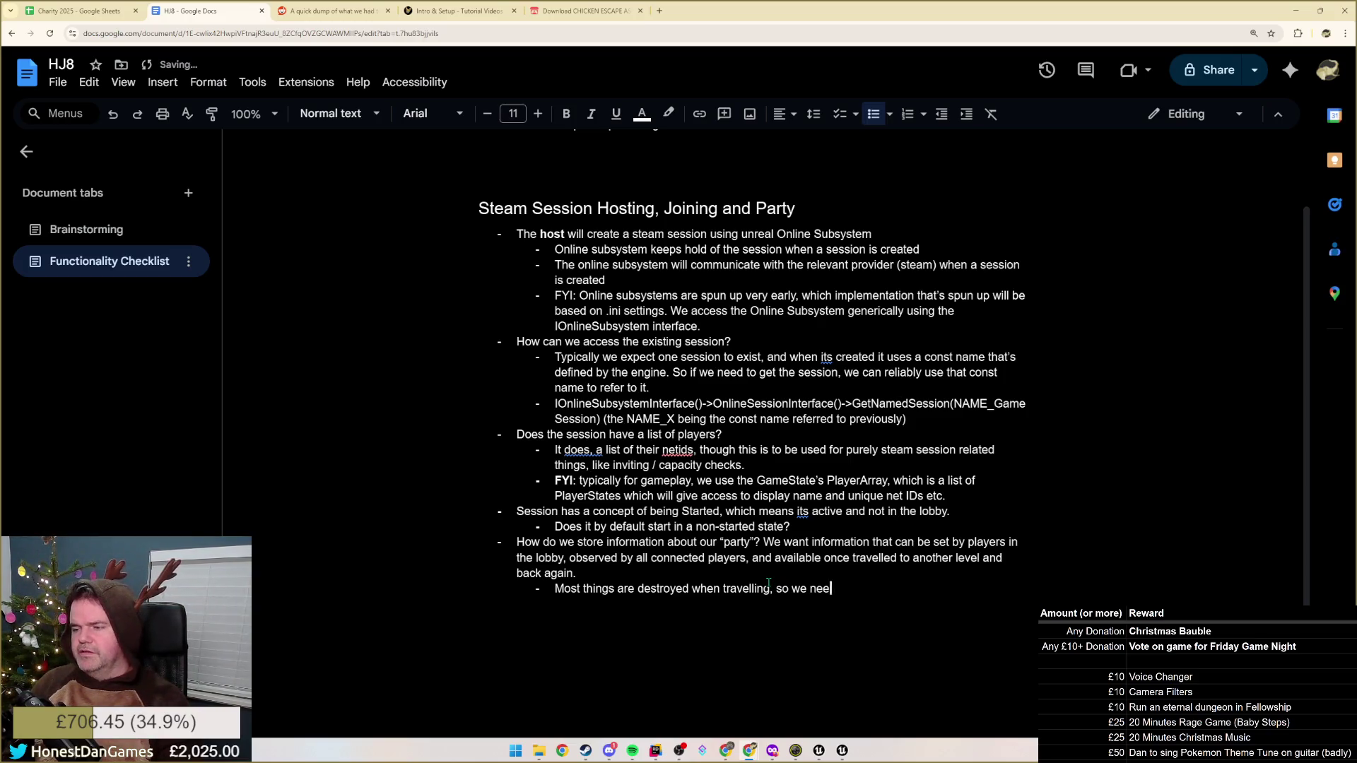
type("d to be ab")
key("BackSpace")
key("BackSpace")
key("BackSpace")
key("BackSpace")
key("BackSpace")
key("BackSpace")
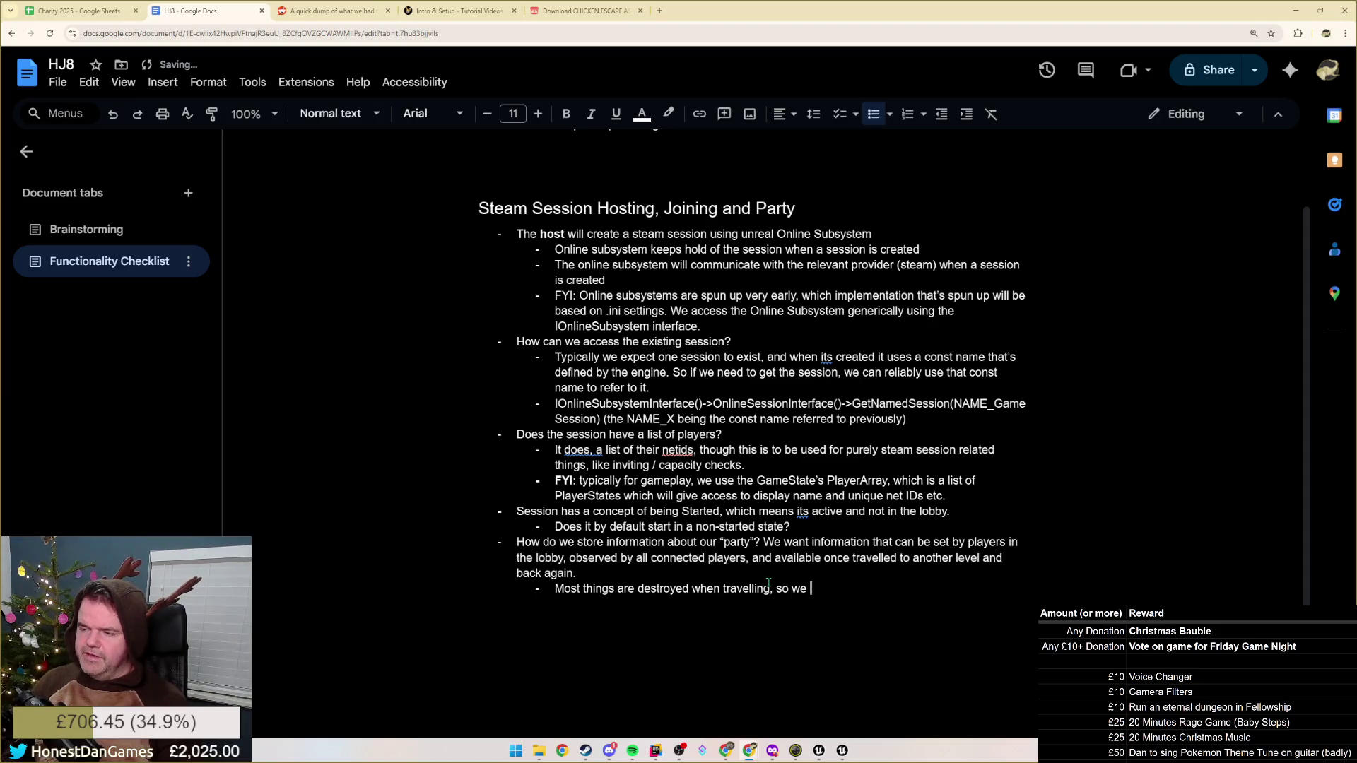
key("BackSpace")
key("BackSpace")
key("BackSpace")
type("anything persis")
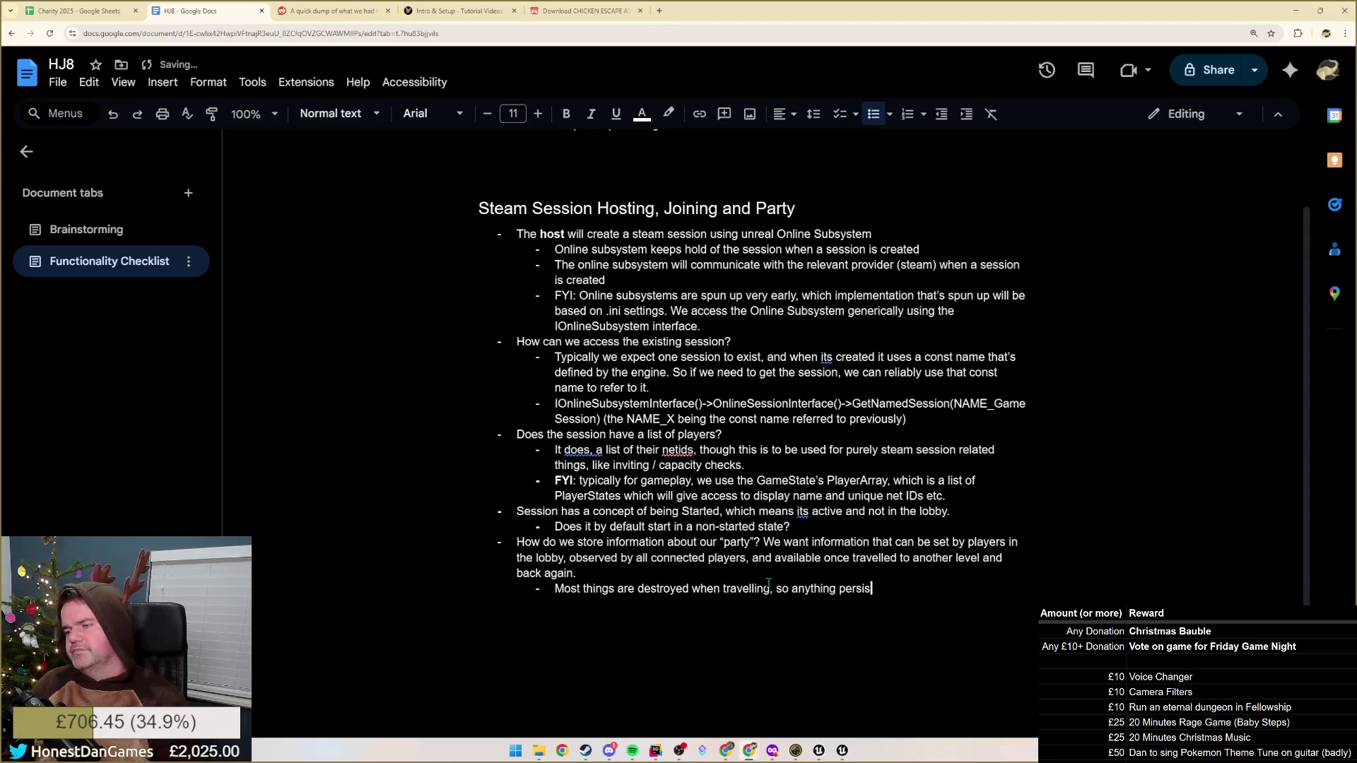
type("tent needs to be ")
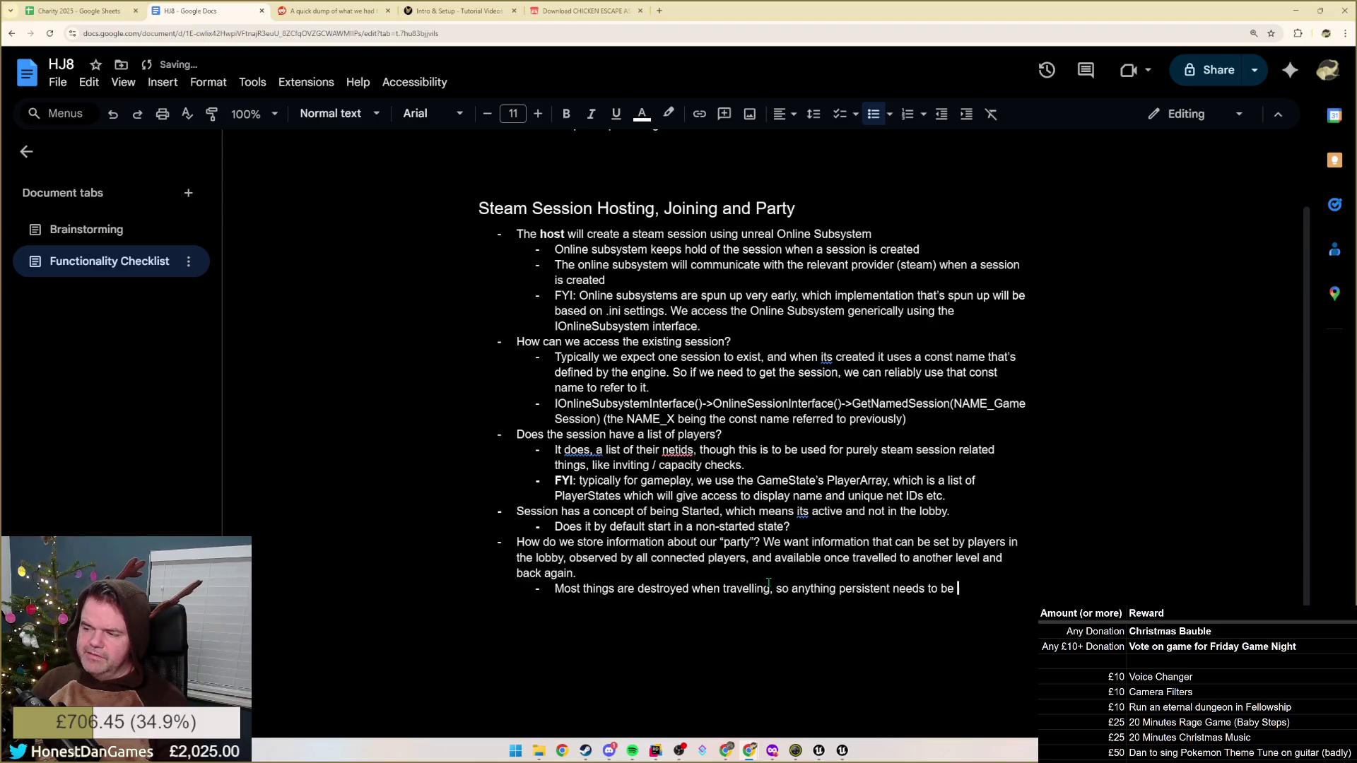
type("handled ")
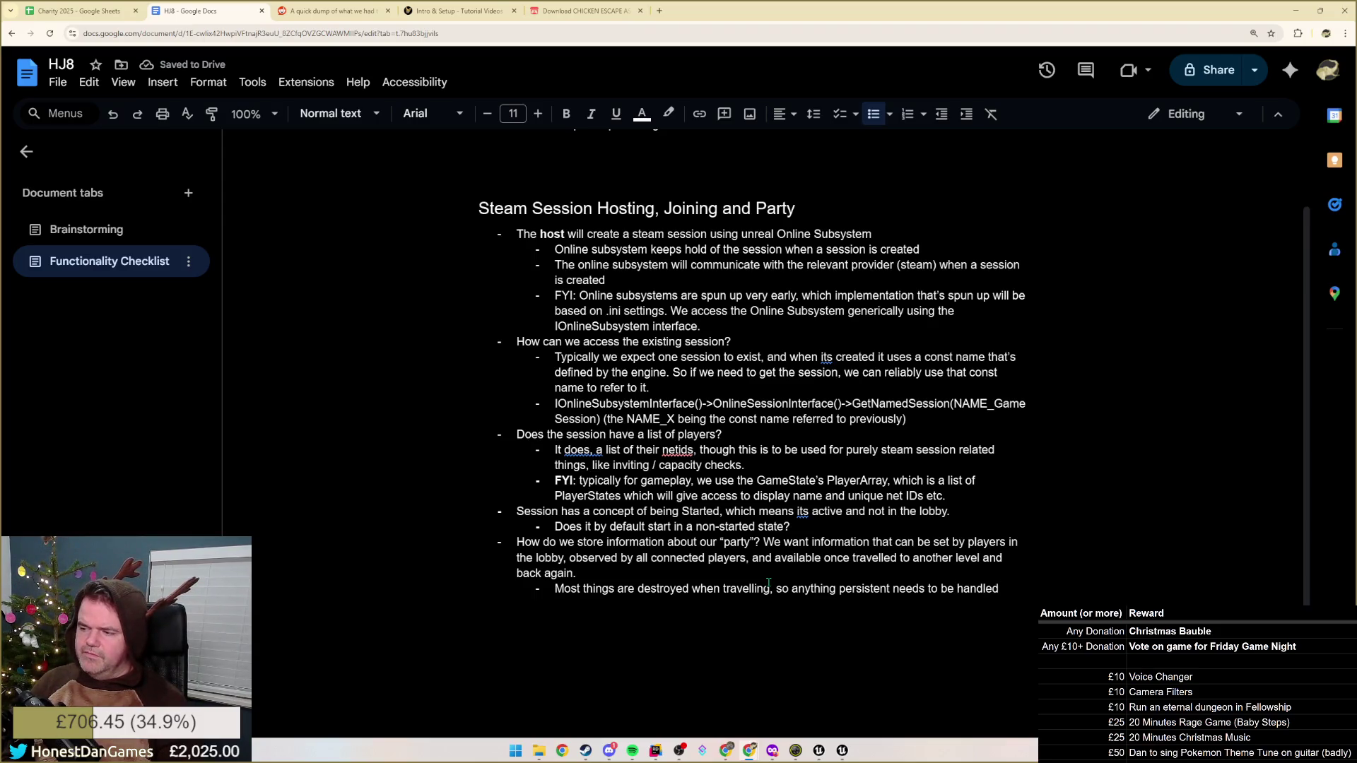
type("by either")
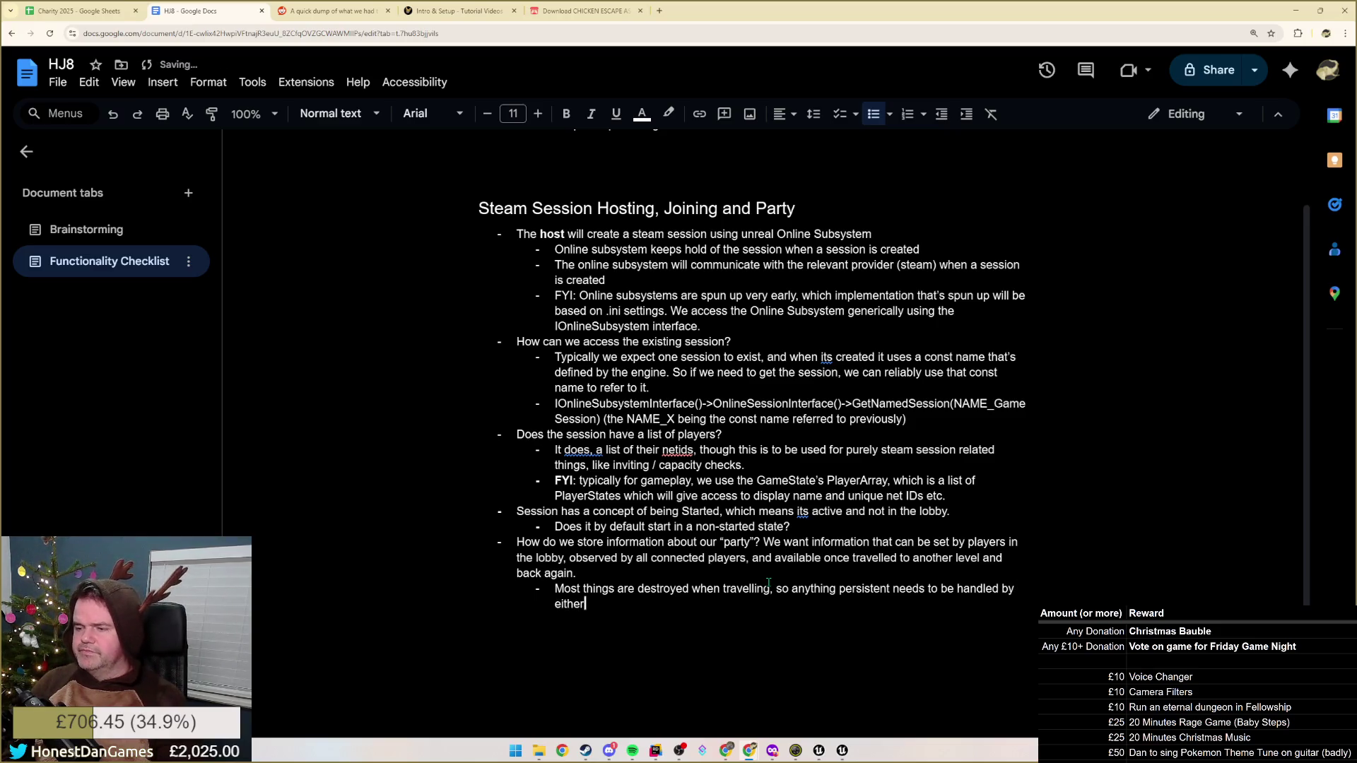
type(":")
key("Return")
key("Tab")
type("Bu")
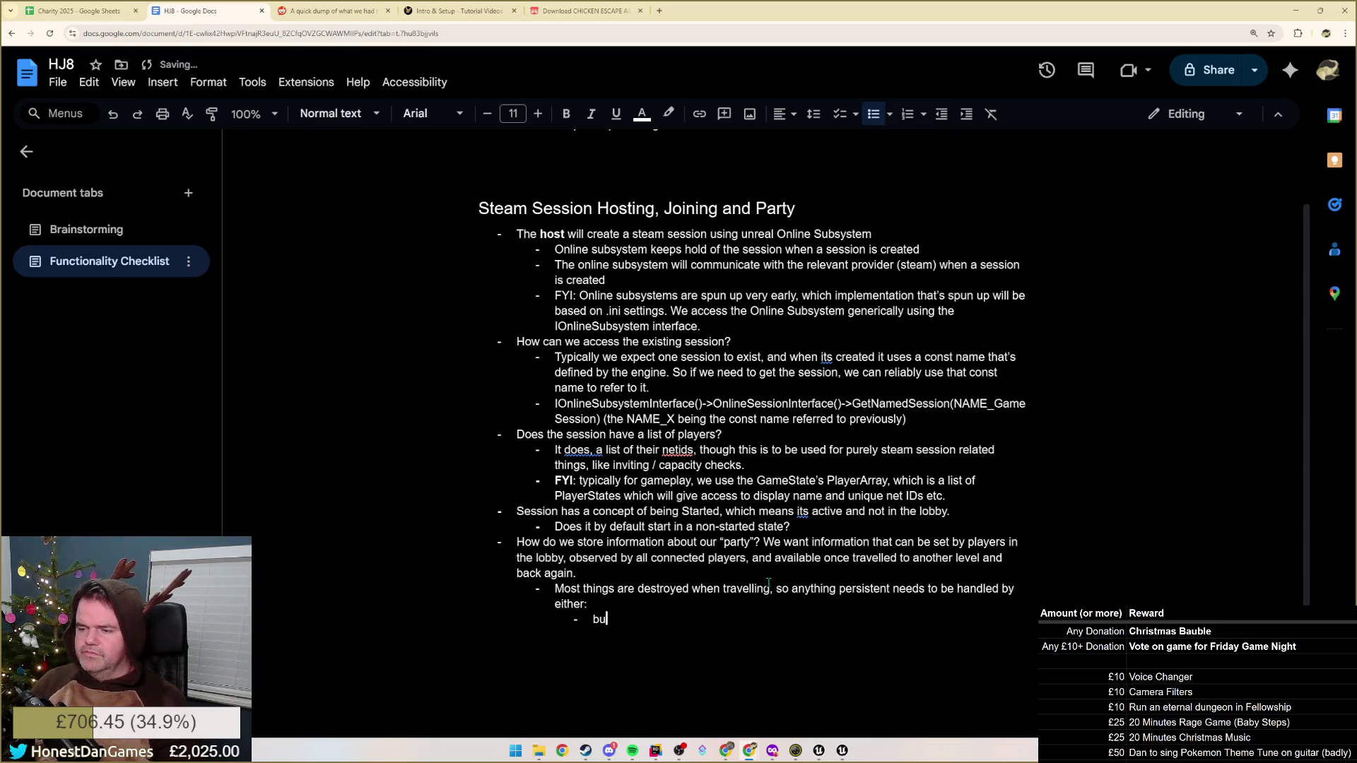
type("ilding on the game")
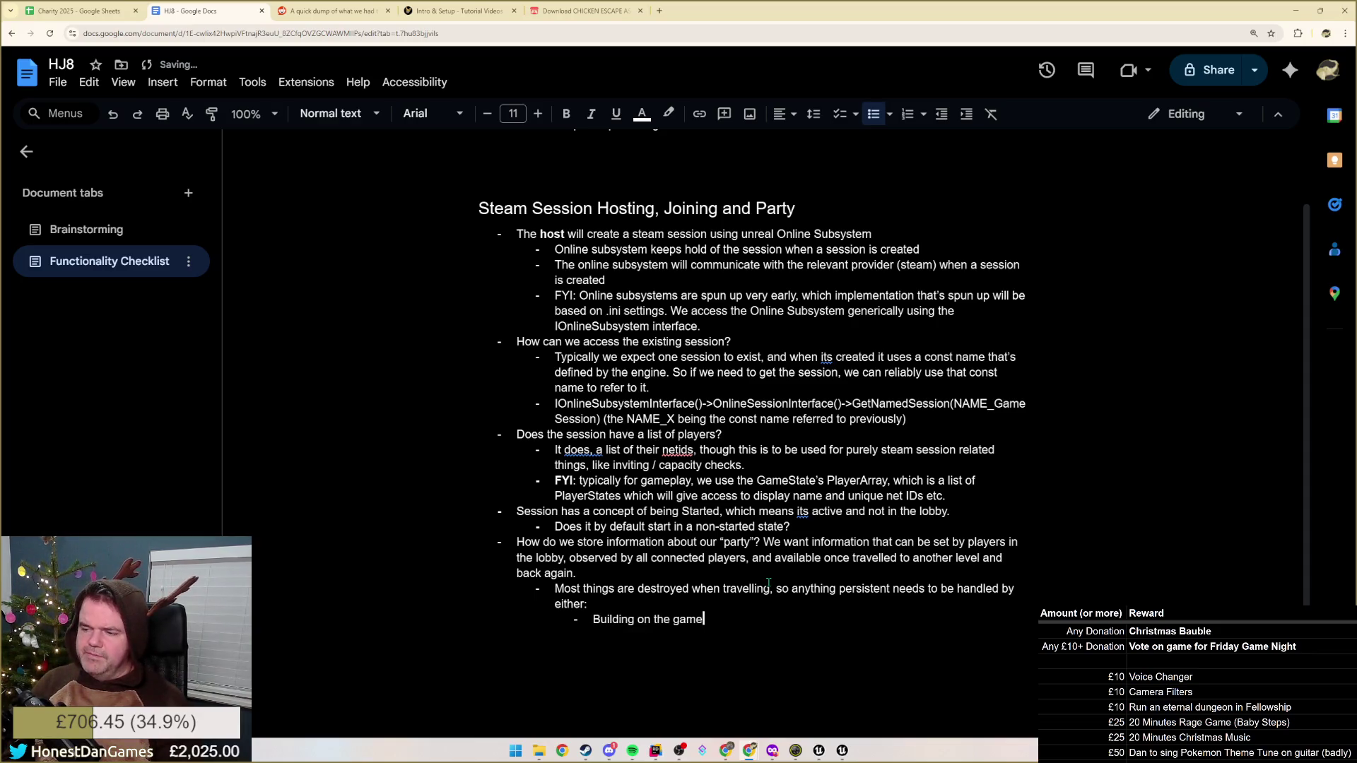
type(" instance (")
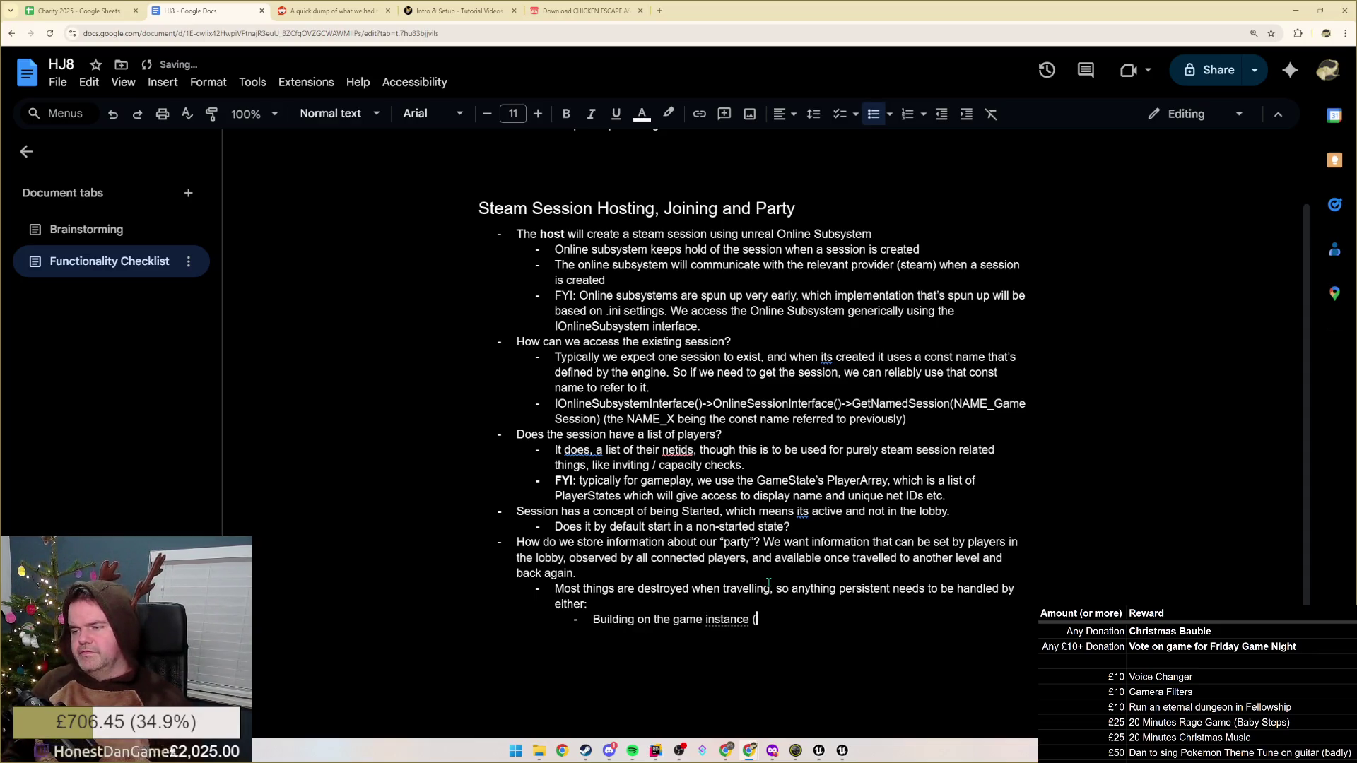
List the two options — game instance life cycle and flagging actors not destroyed on travel — and start a third bullet
key("BackSpace")
type("'s life cycle ")
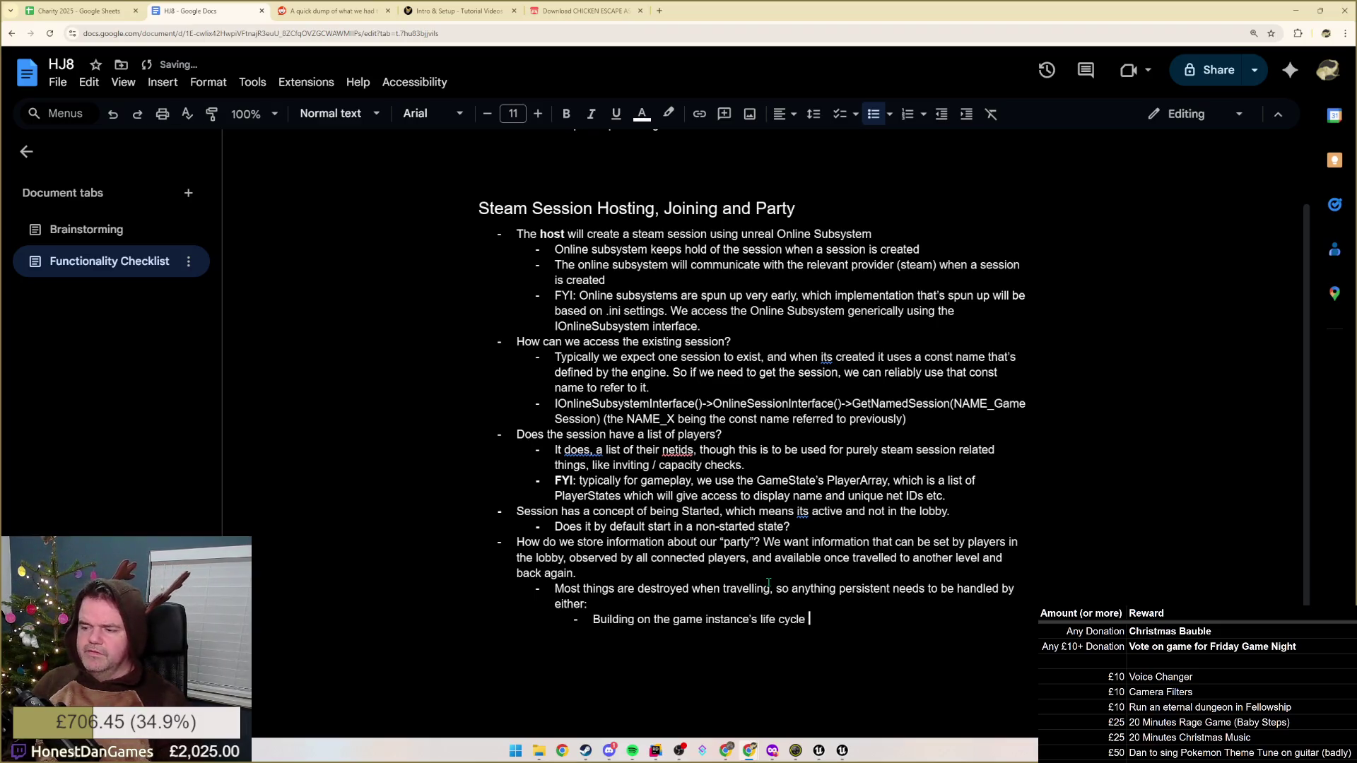
type("(using game ")
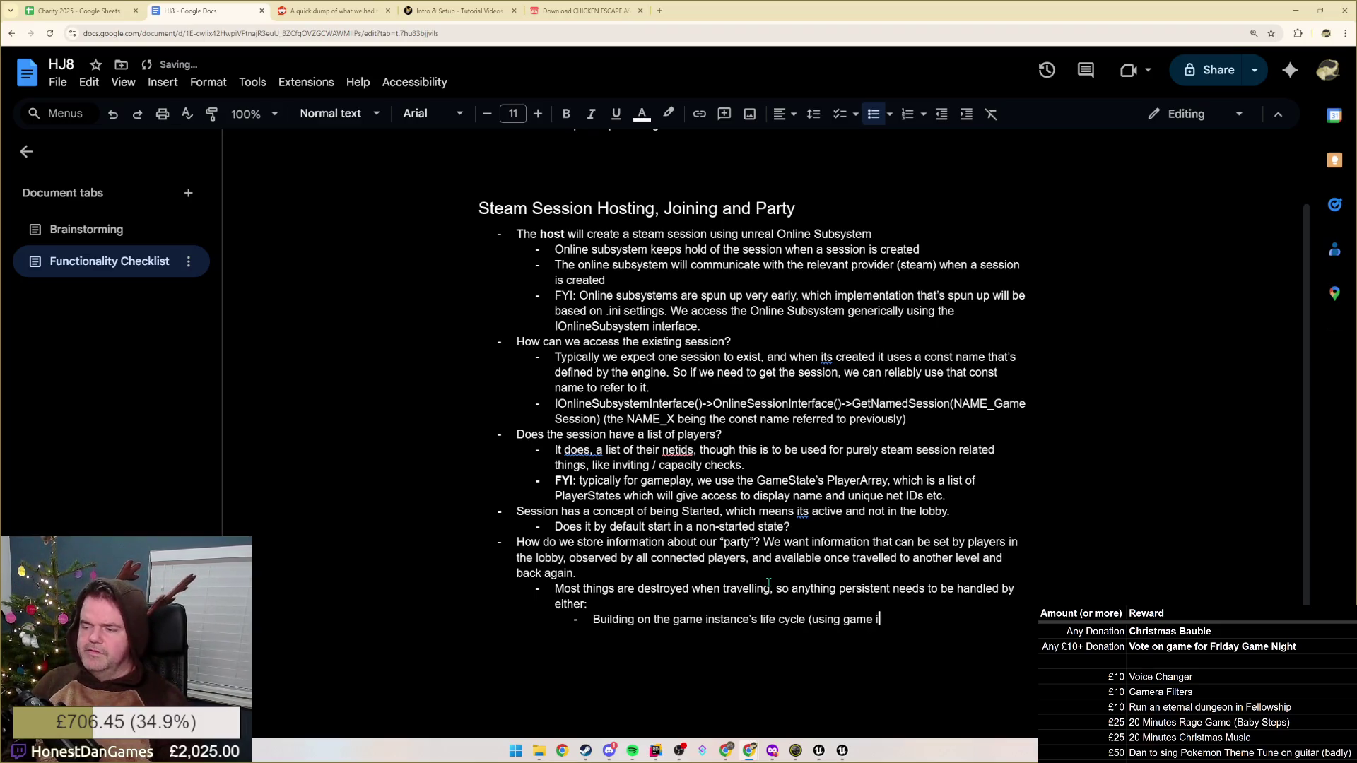
type("instan")
key("ctrl+BackSpace")
type("instance or ")
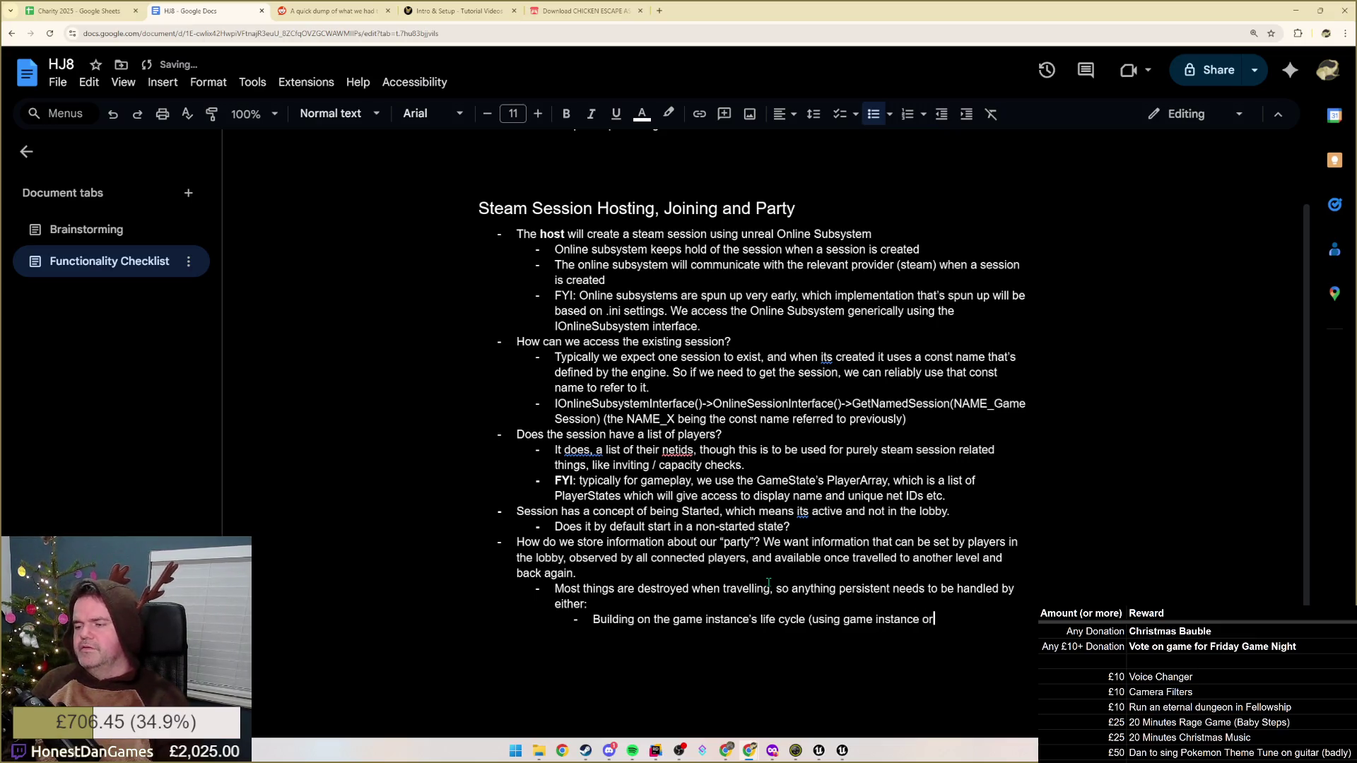
type("subsys")
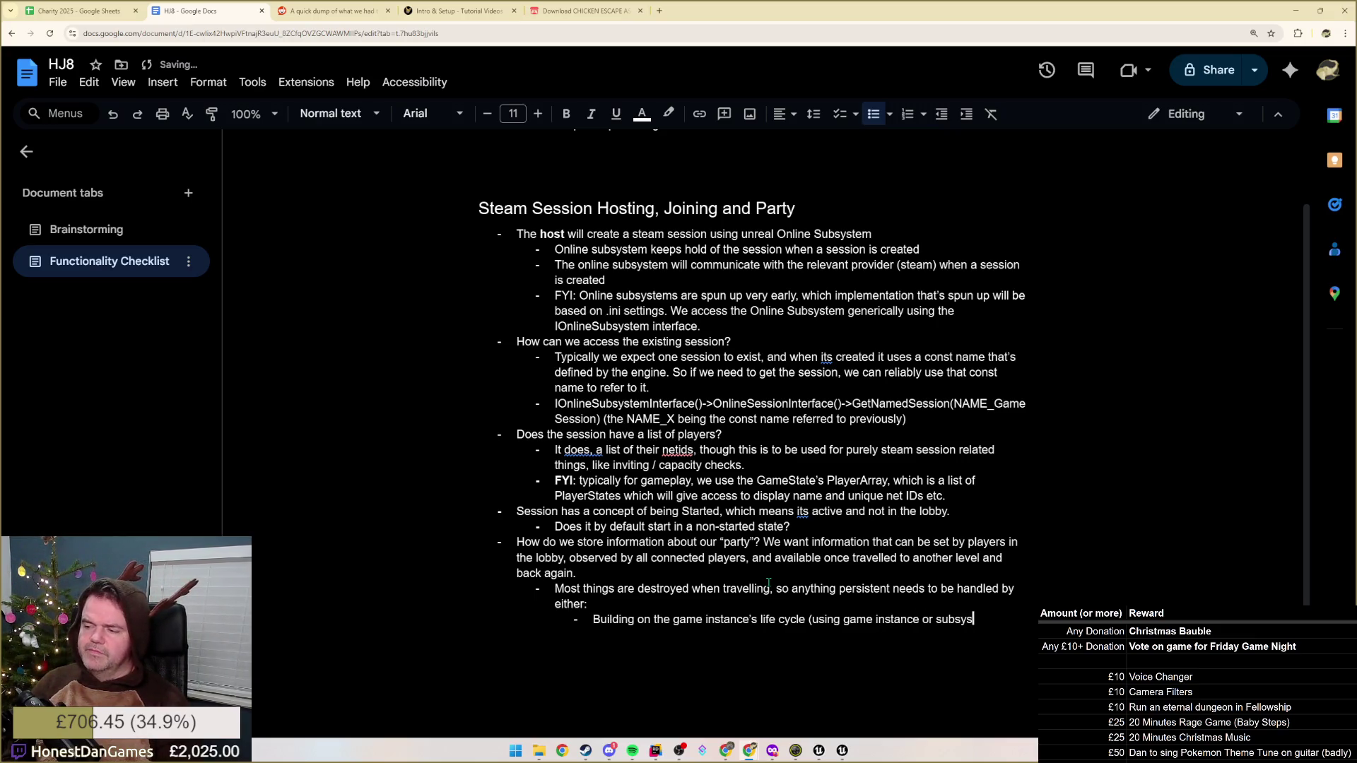
type("tems)")
key("Return")
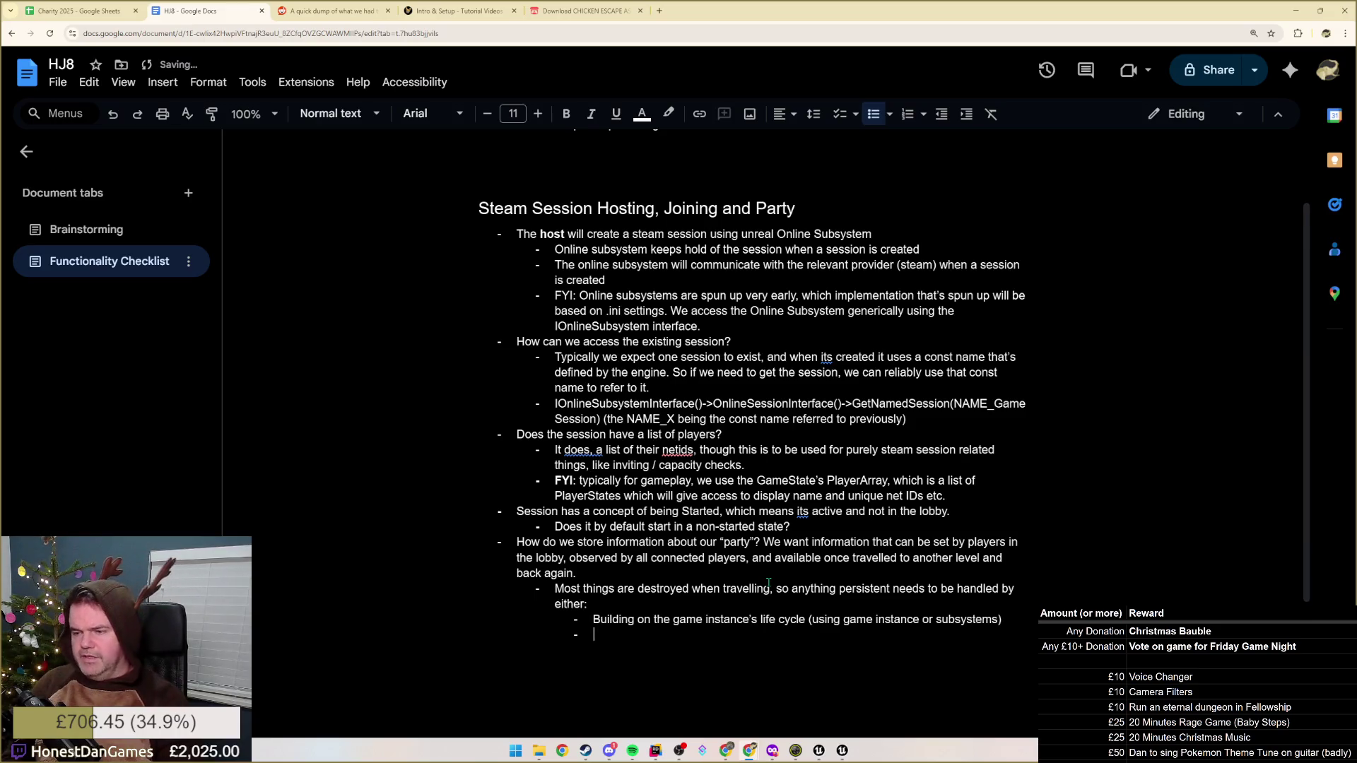
type("Manu")
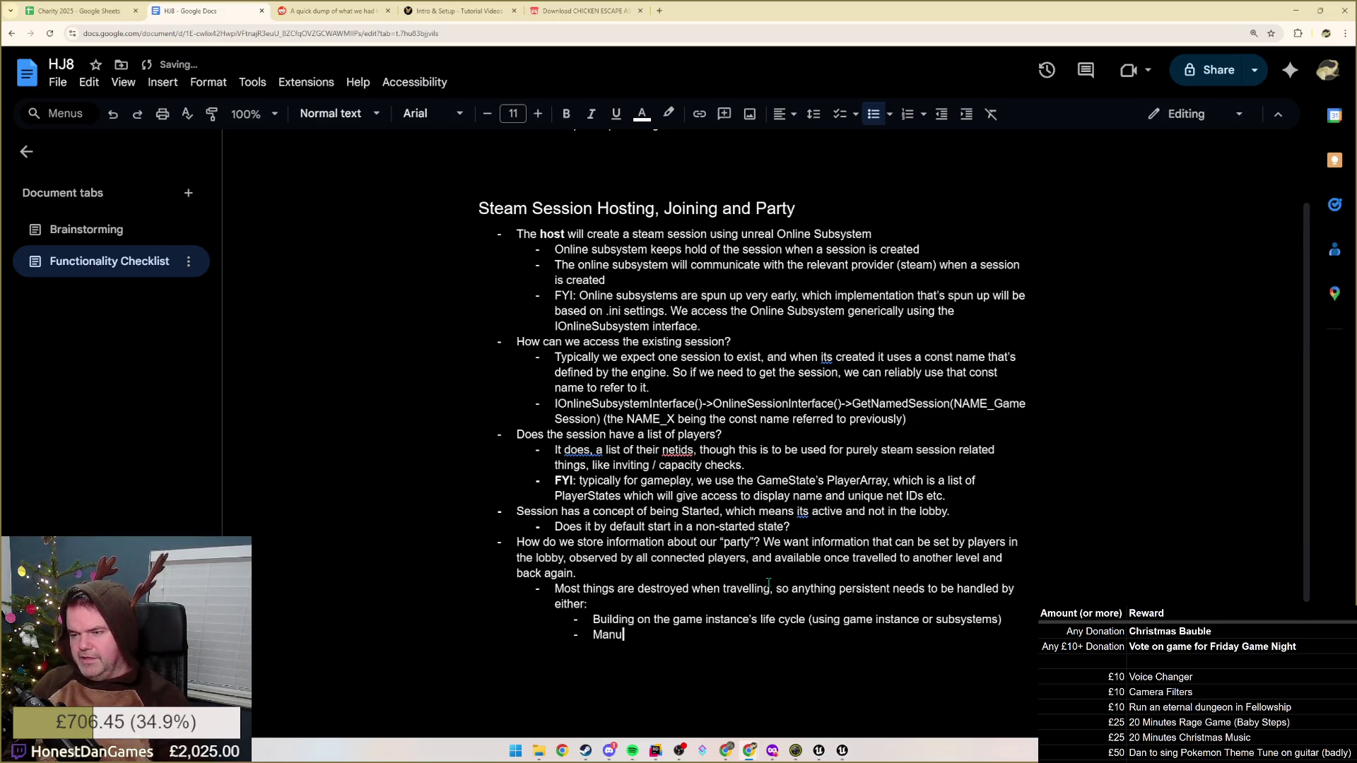
type("ally flagging ac")
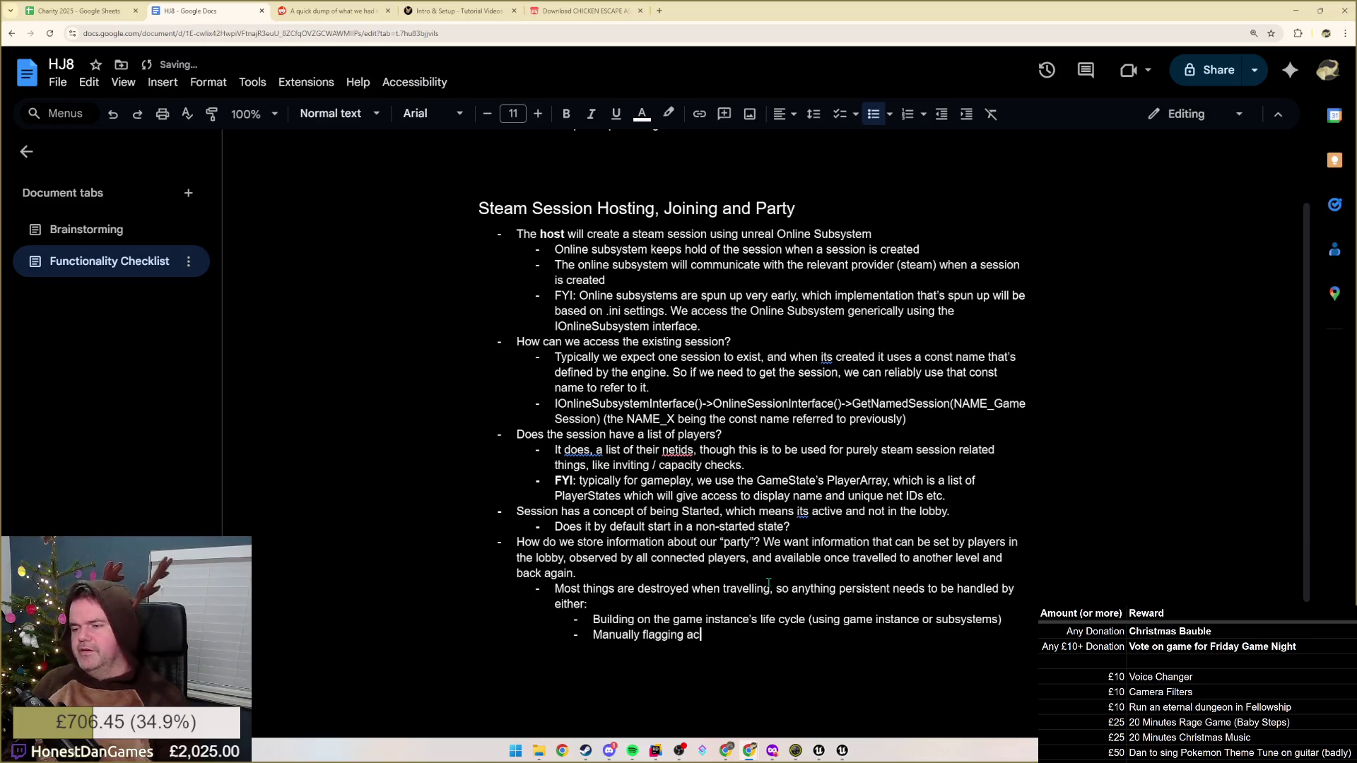
type("tors to travel")
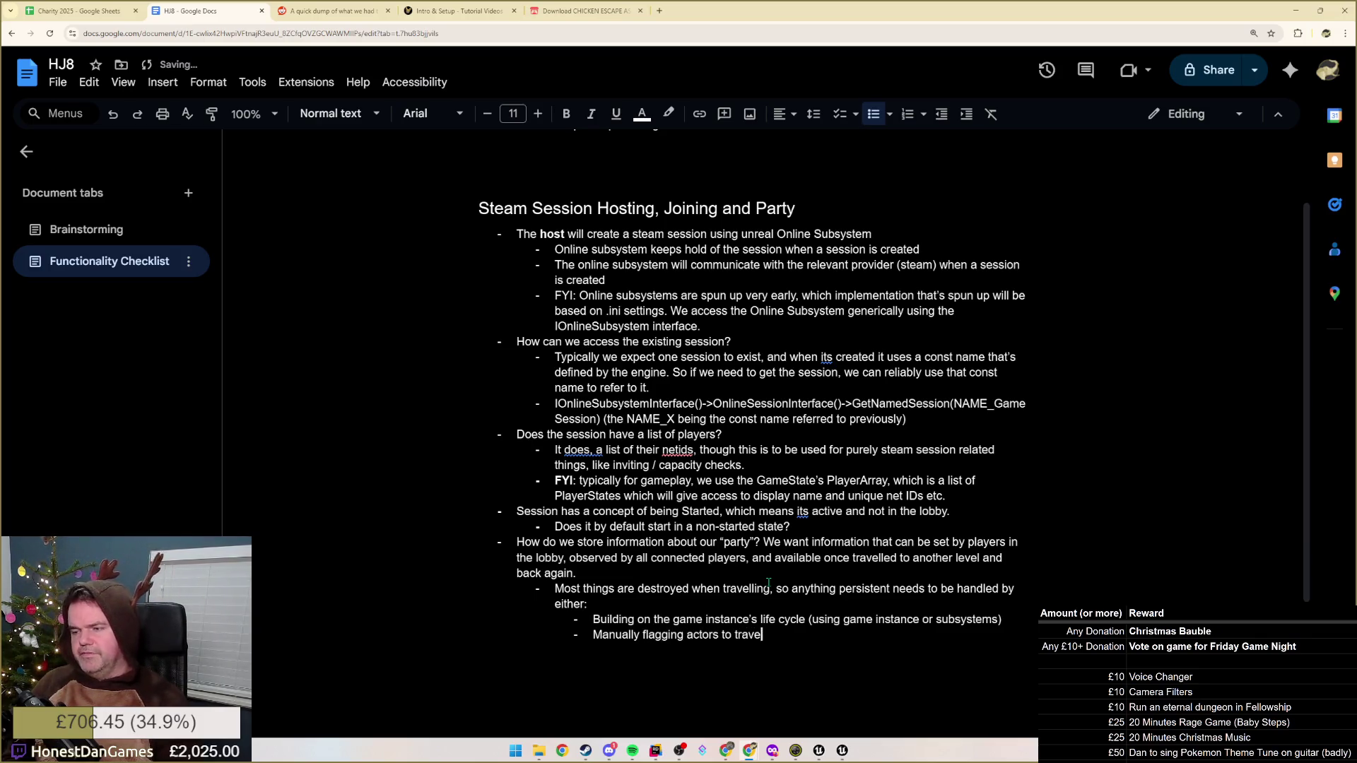
type(".")
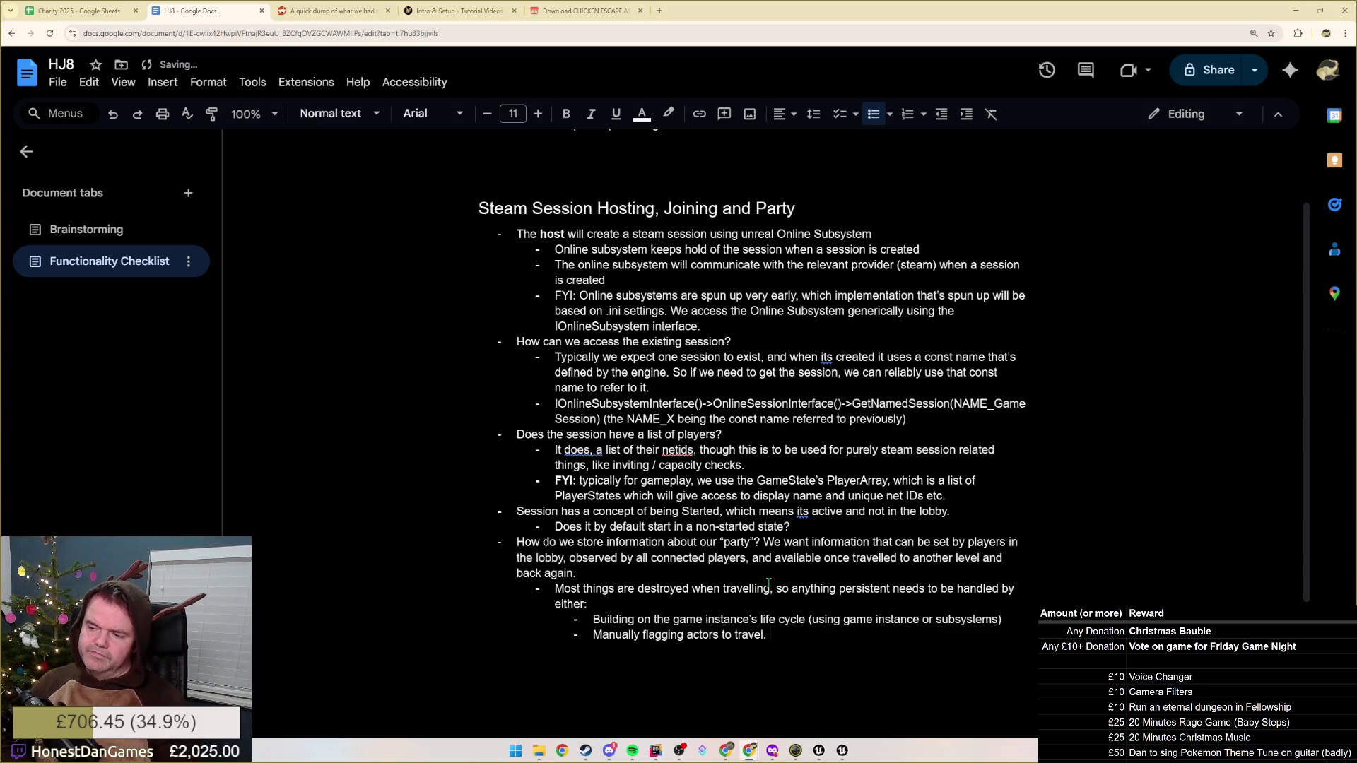
key("ctrl+BackSpace")
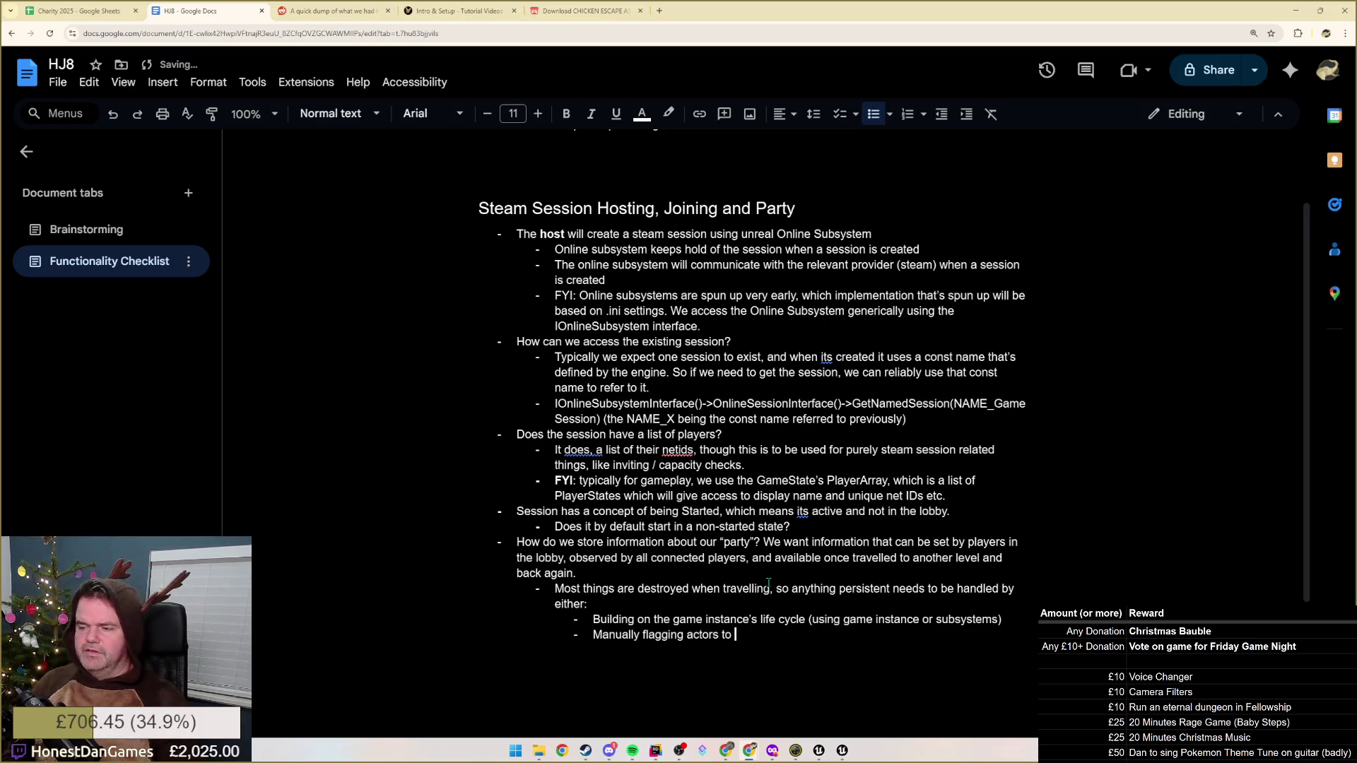
key("ctrl+BackSpace")
type("to not be de")
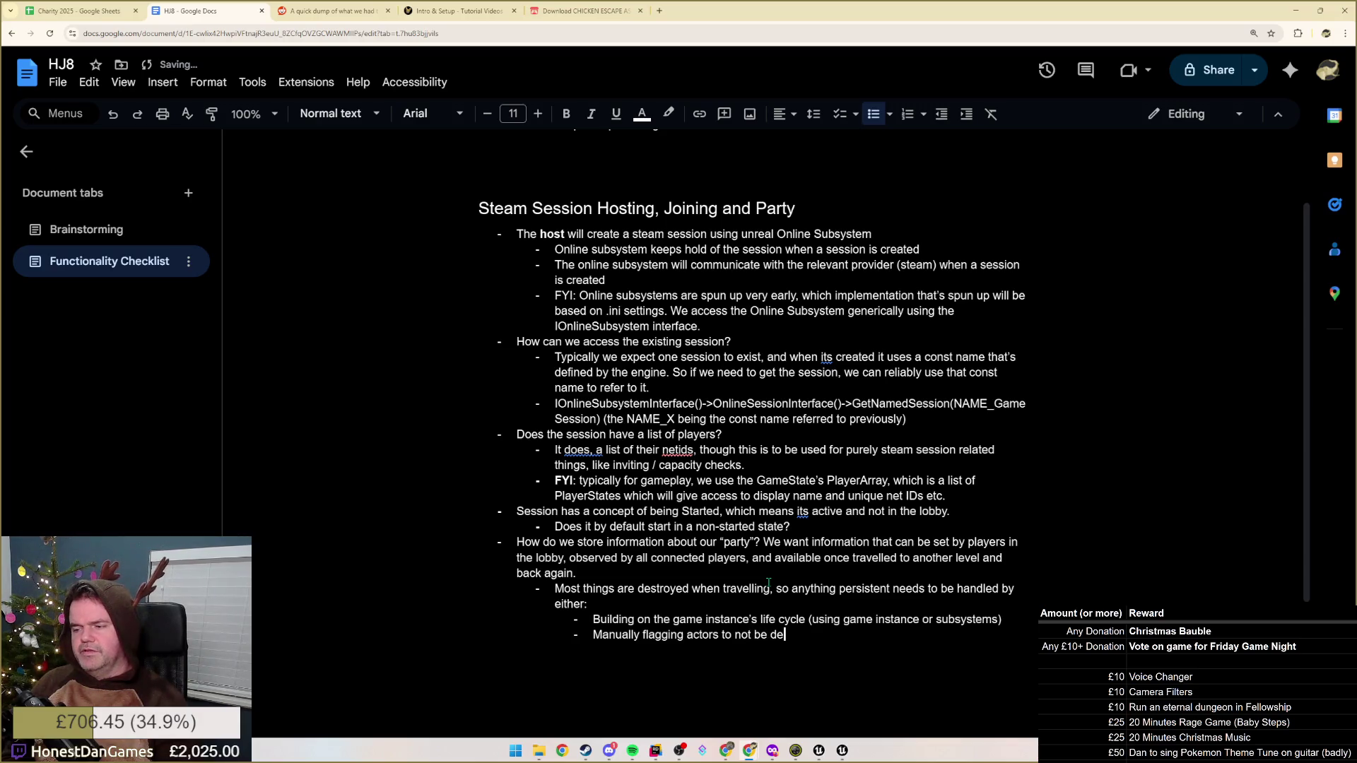
type("stroyed during ")
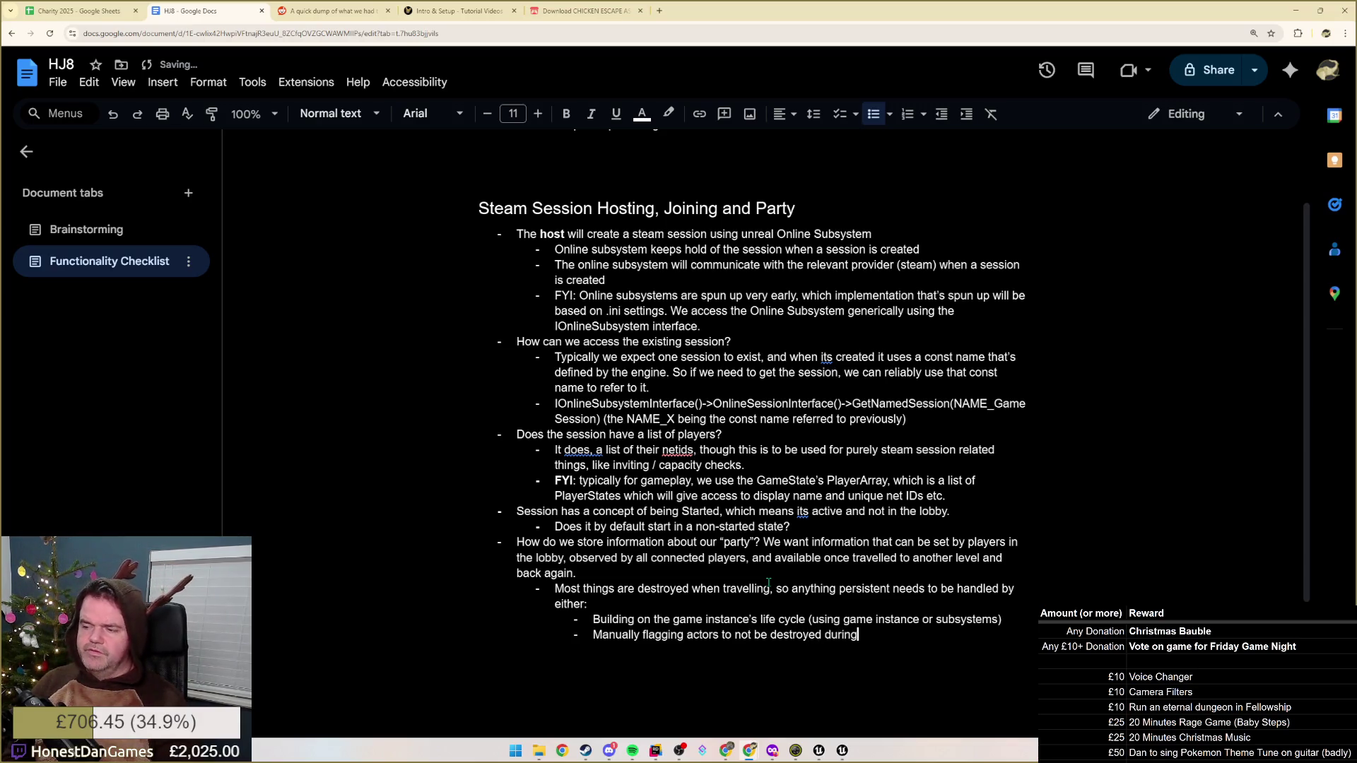
type("travel")
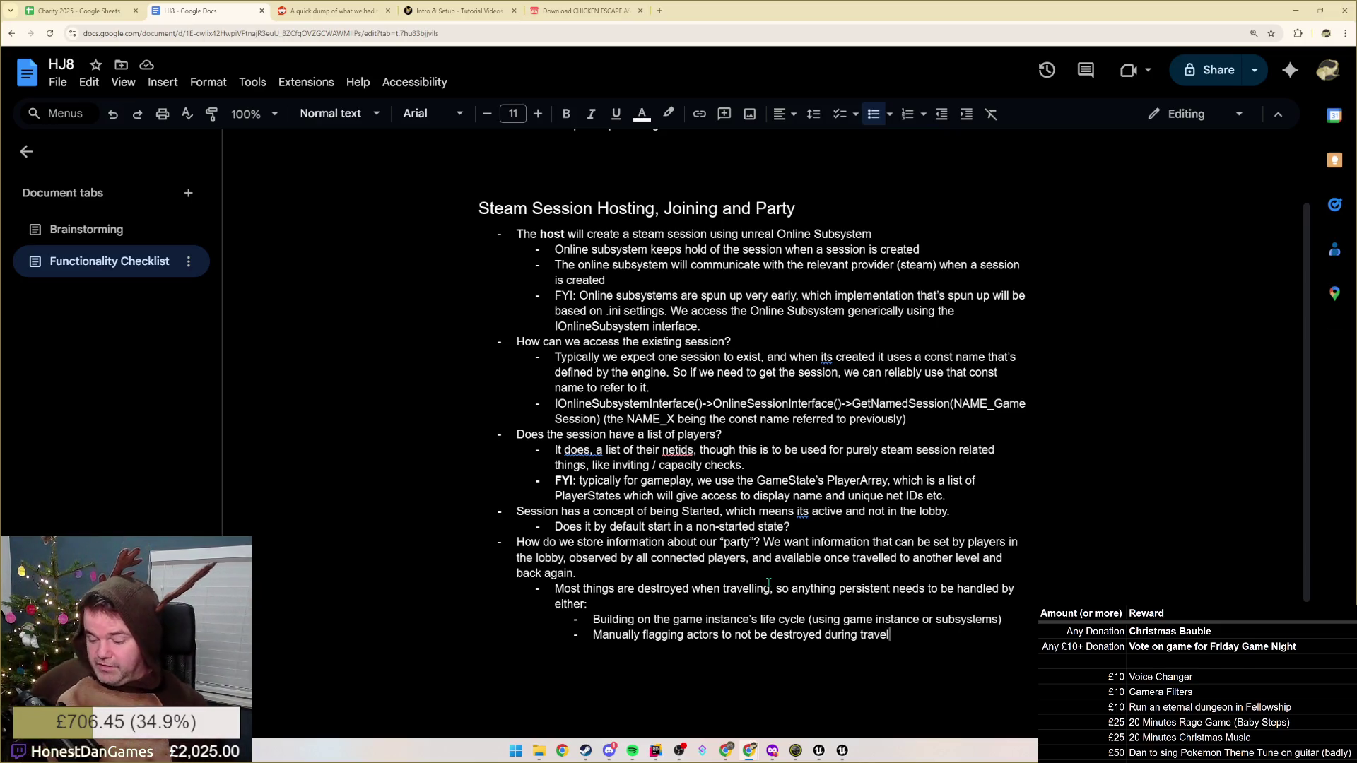
key("Return")
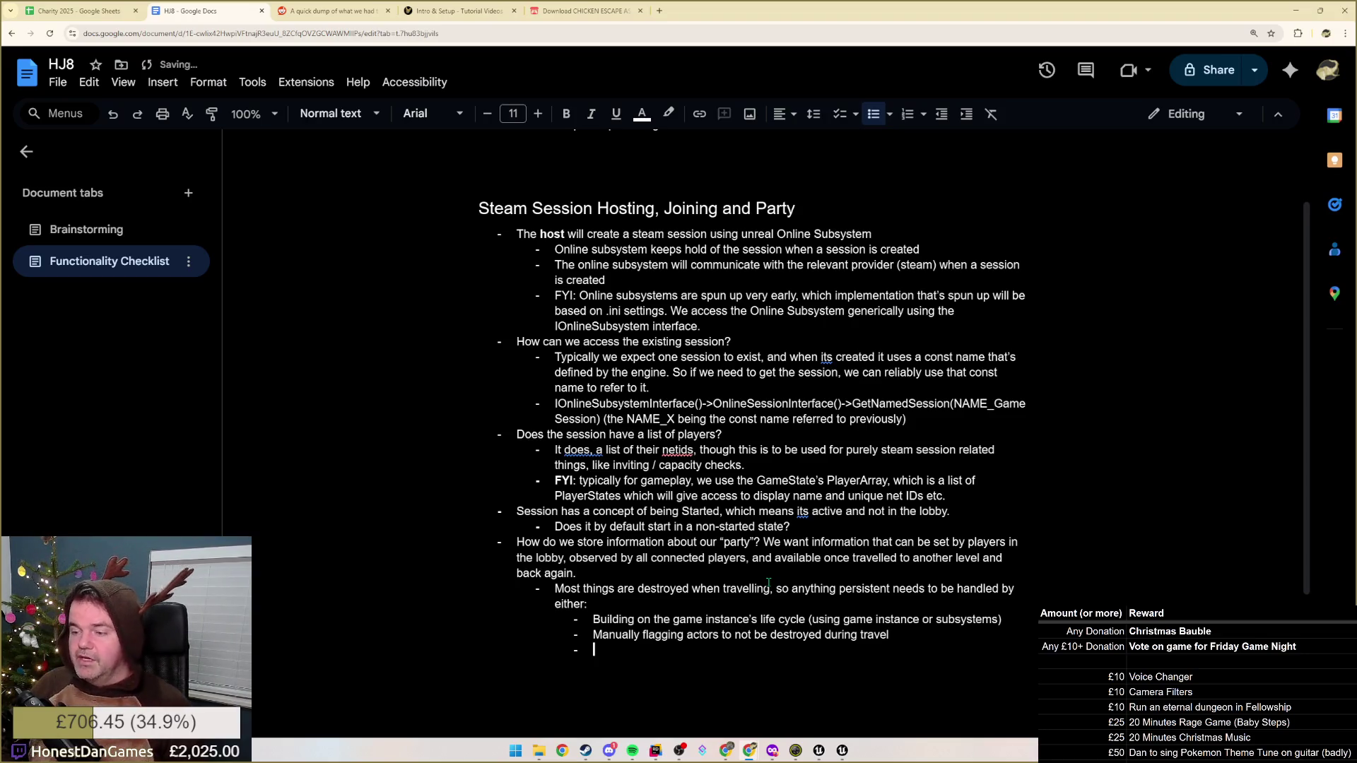
Insert an 'Approach:' bullet above the note on storing persistent data per player id
key("shift+Tab")
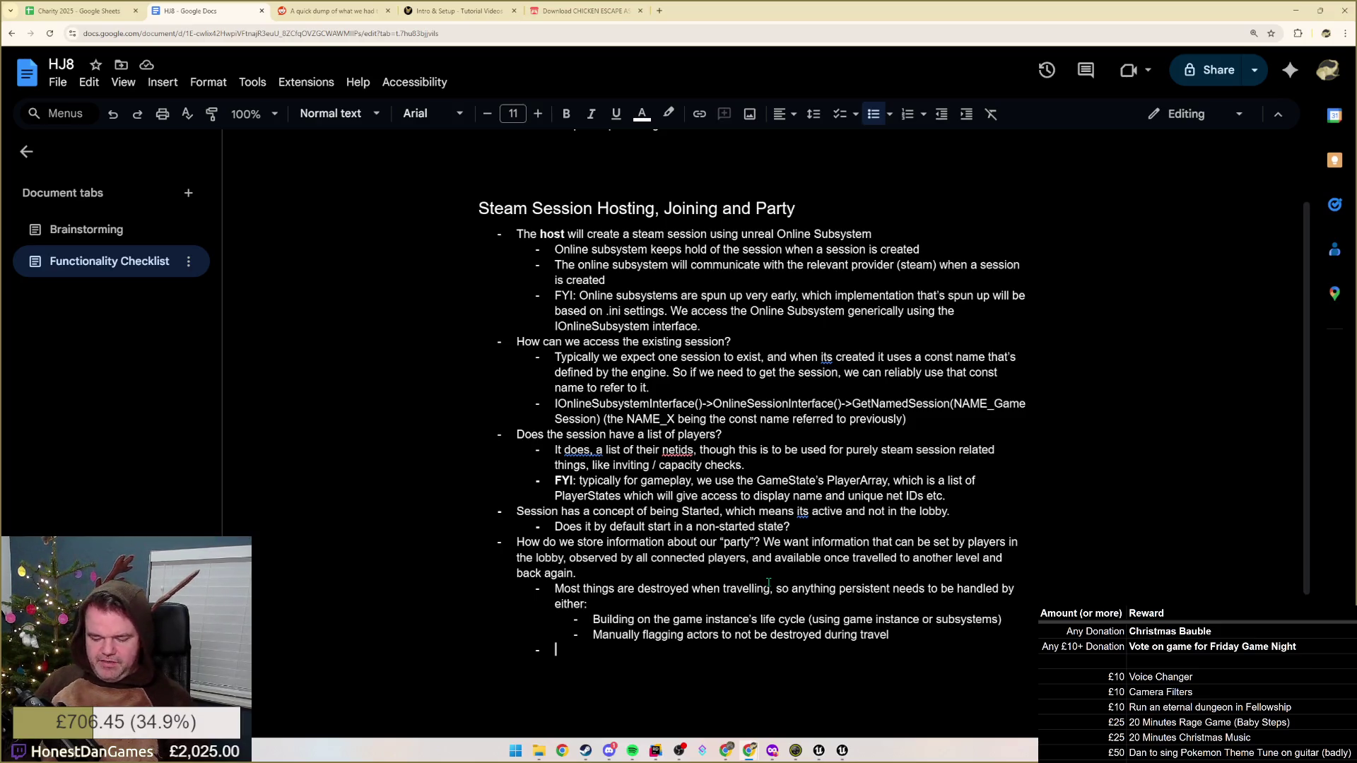
type("Store ")
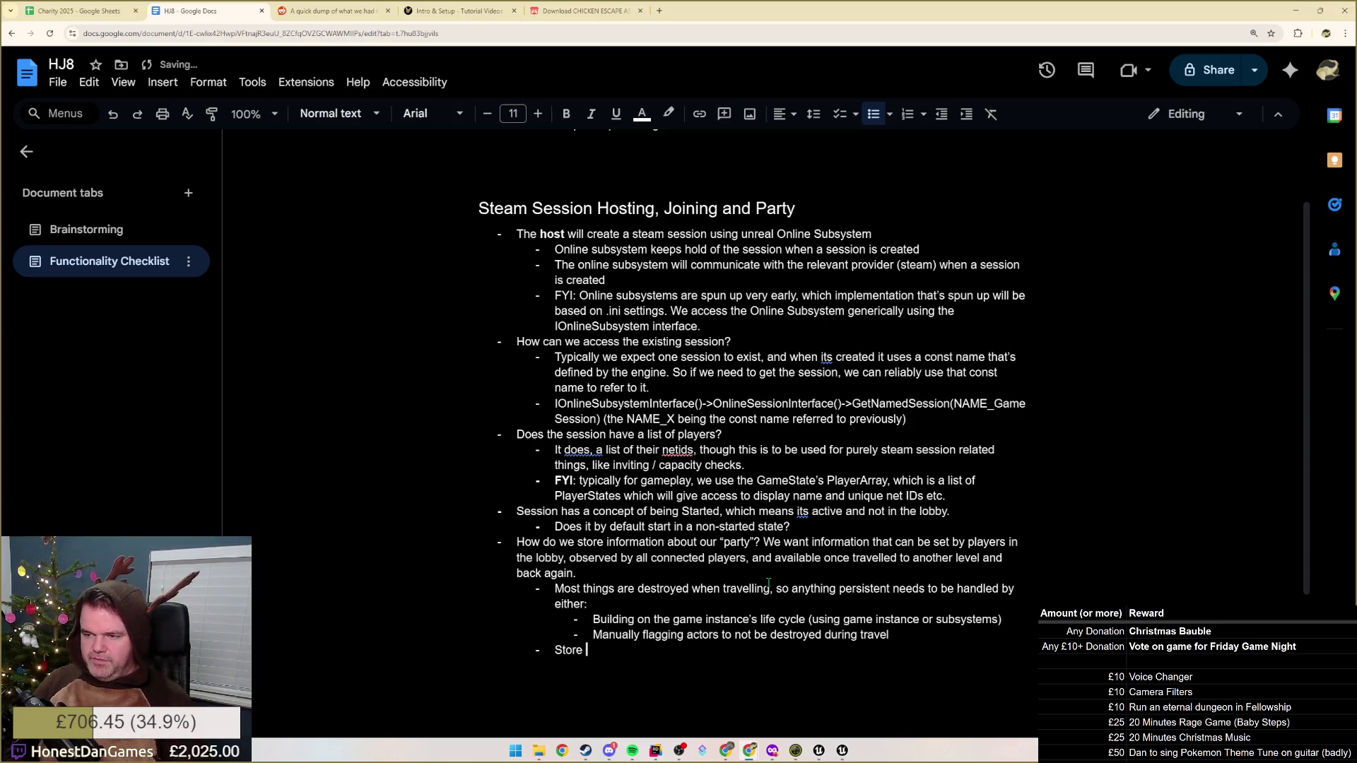
type("persistent data pe")
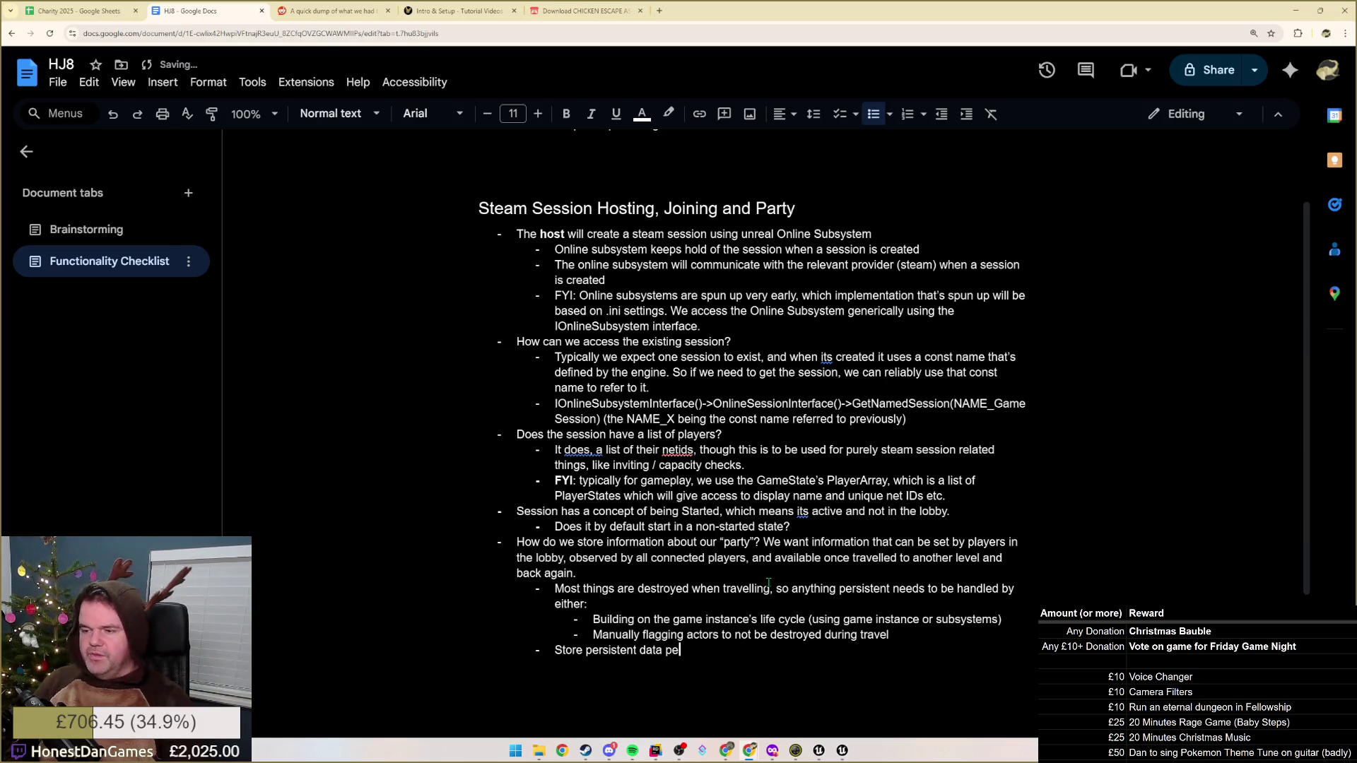
type("r player id i")
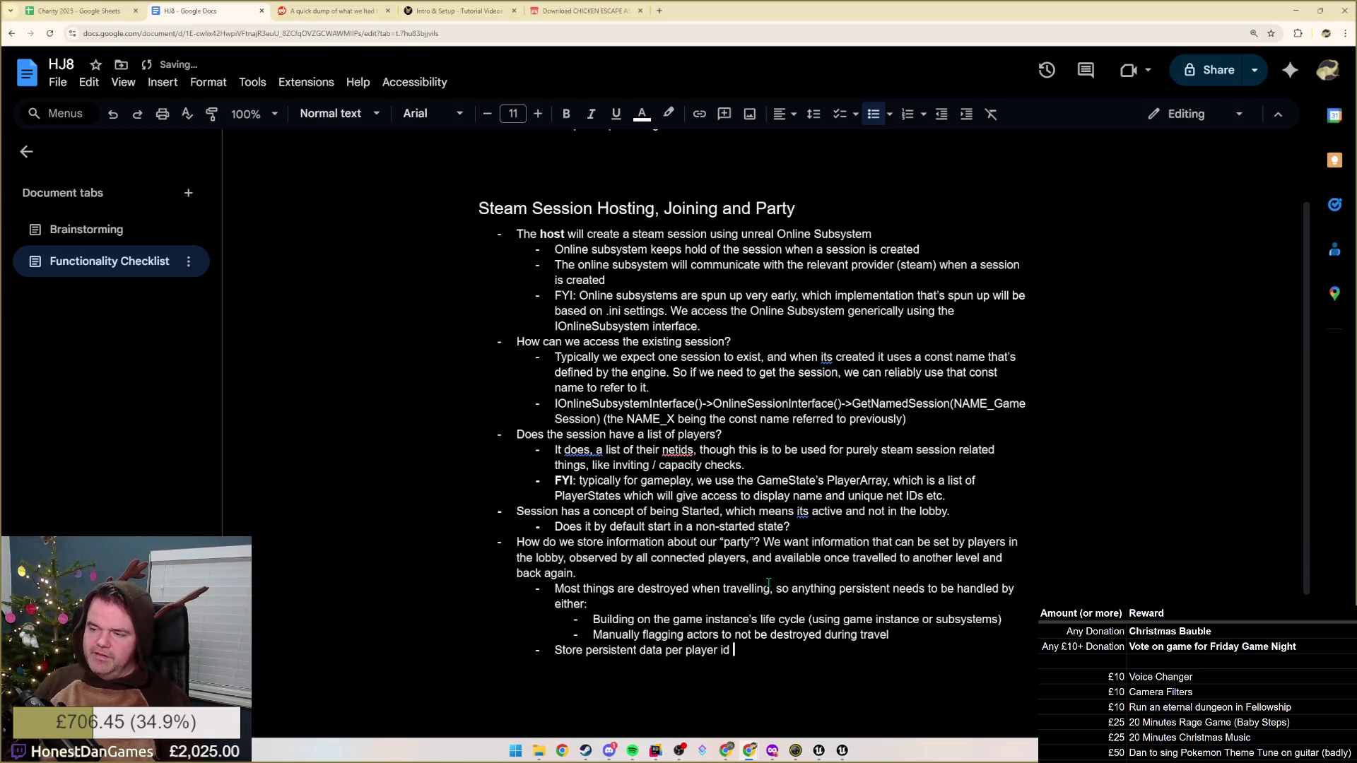
type("n the game s")
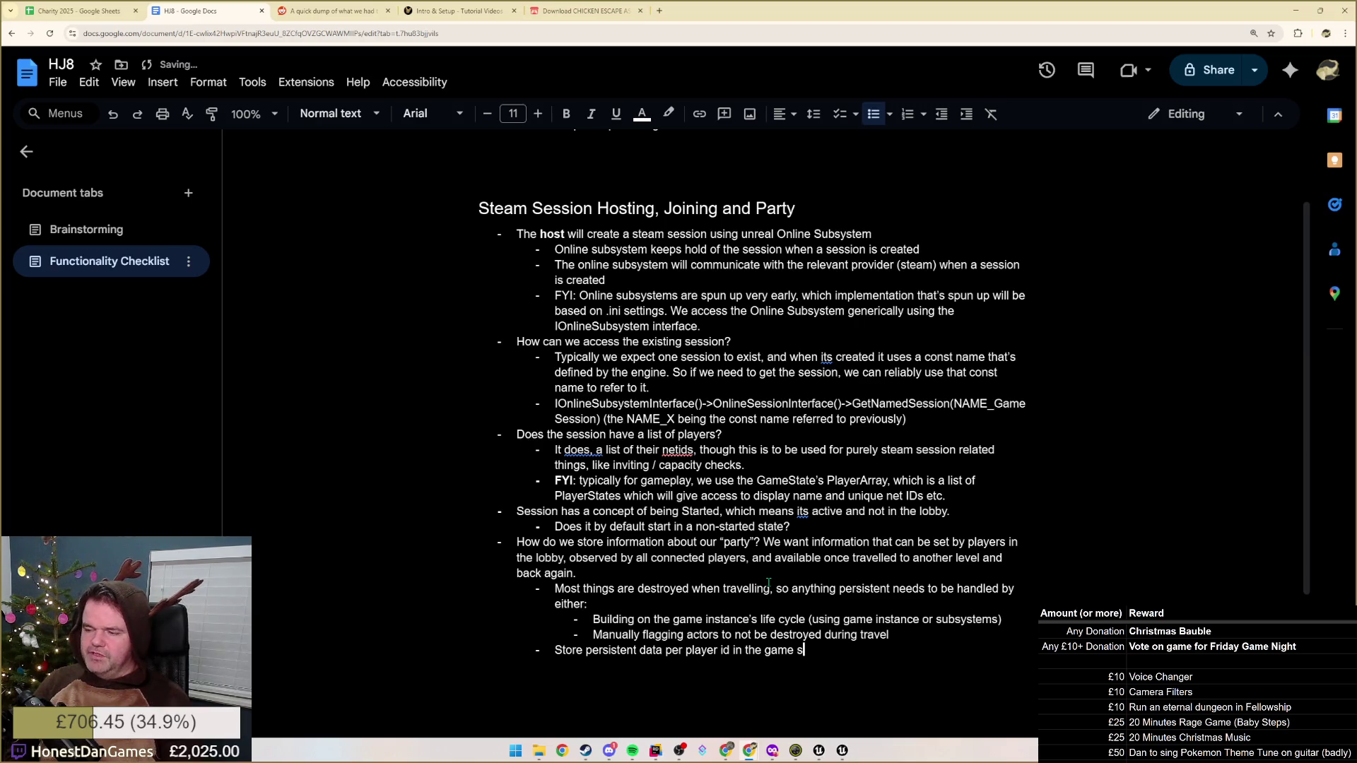
key("BackSpace")
type("instance")
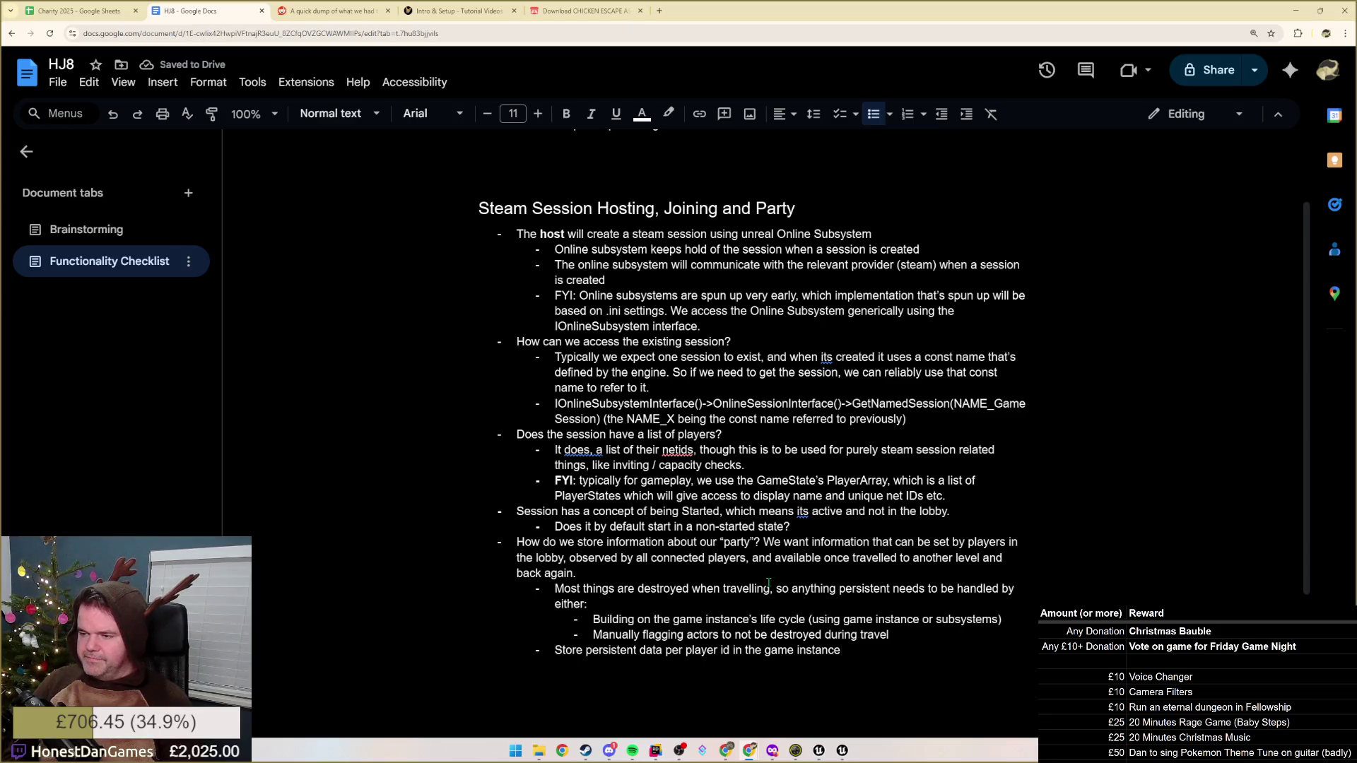
key("Return")
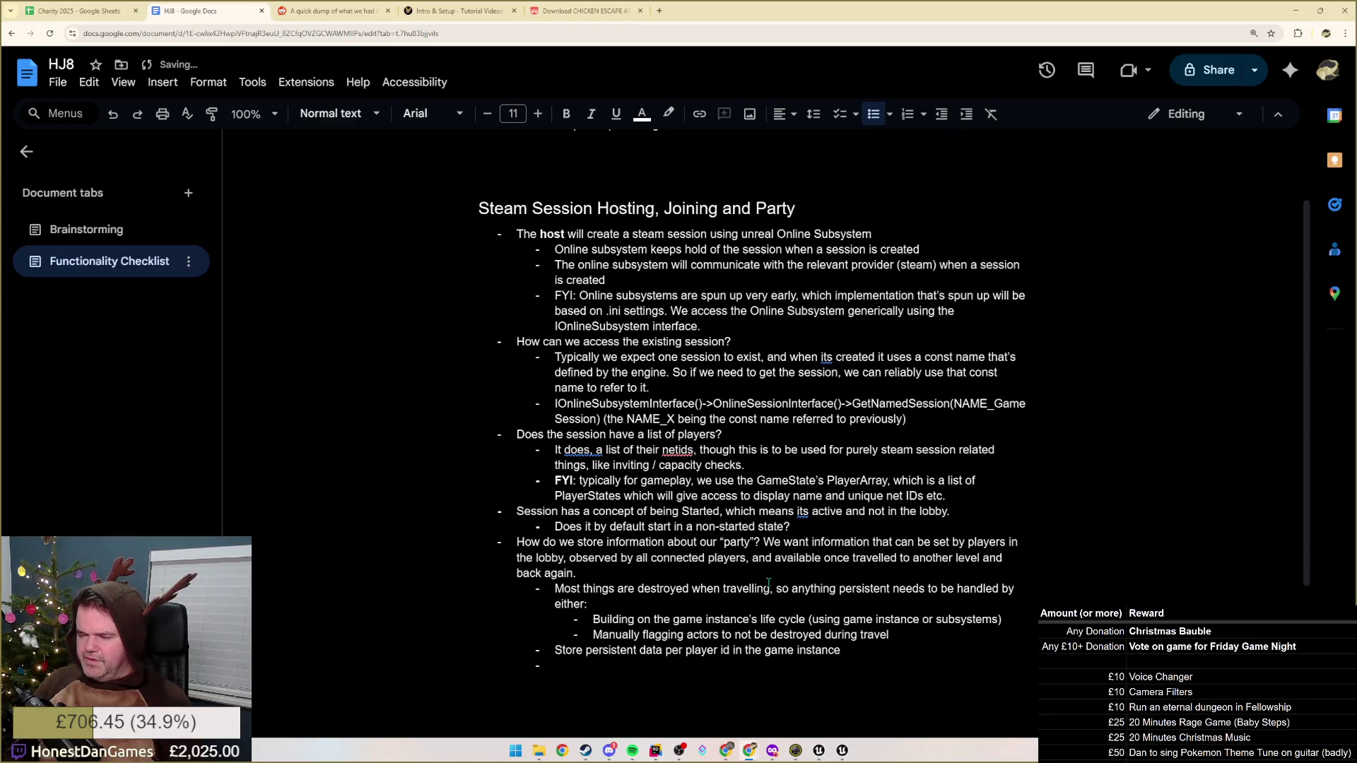
key("Up")
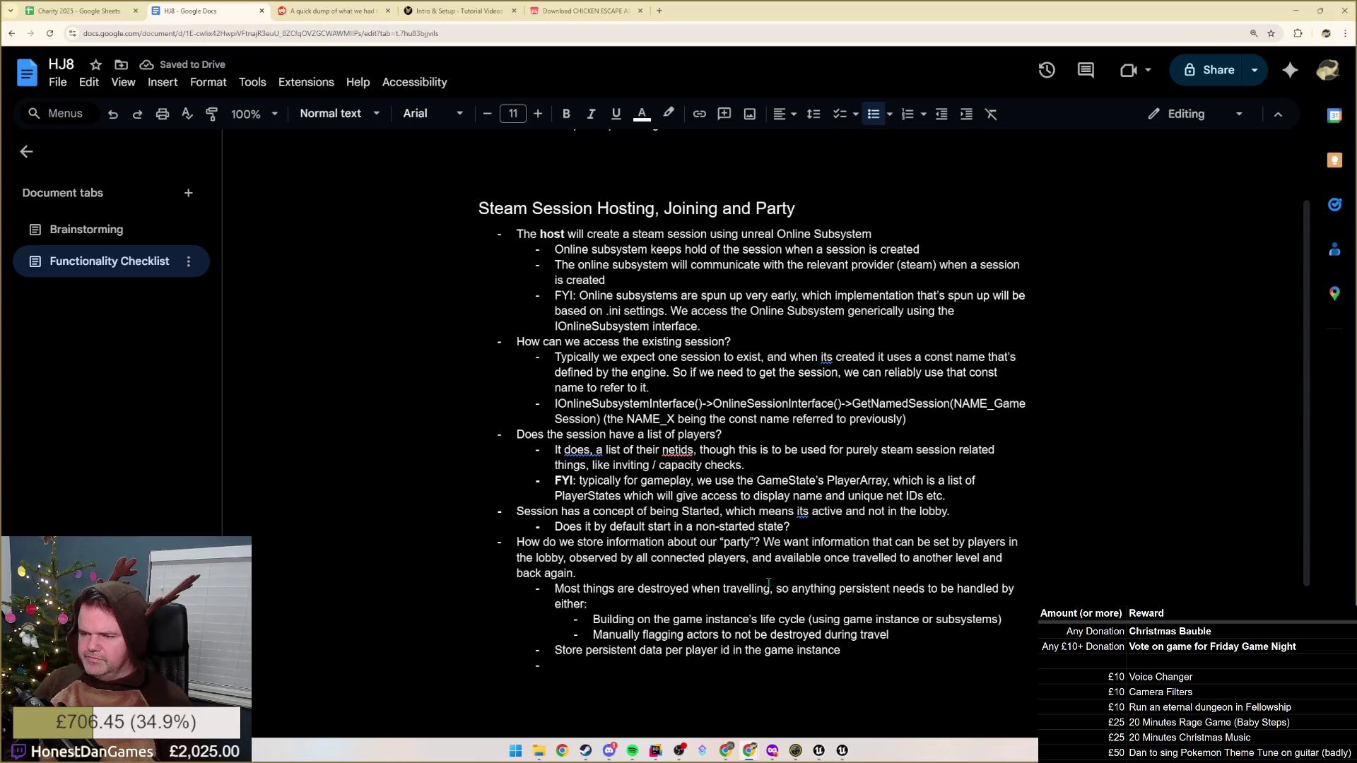
type("Approach:")
key("Return")
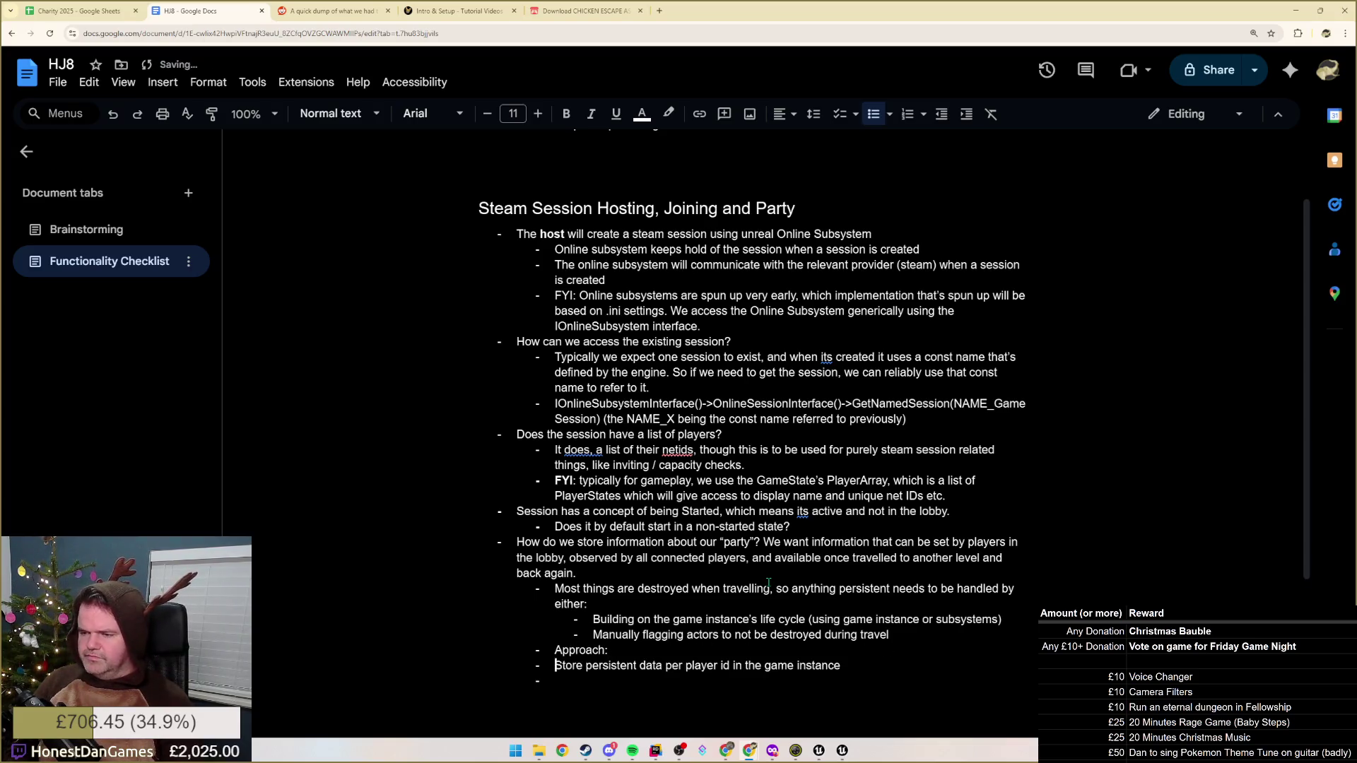
Nest the persistent-data note and an empty bullet under Approach:, clearing the unfinished Player text
key("Tab")
key("Down")
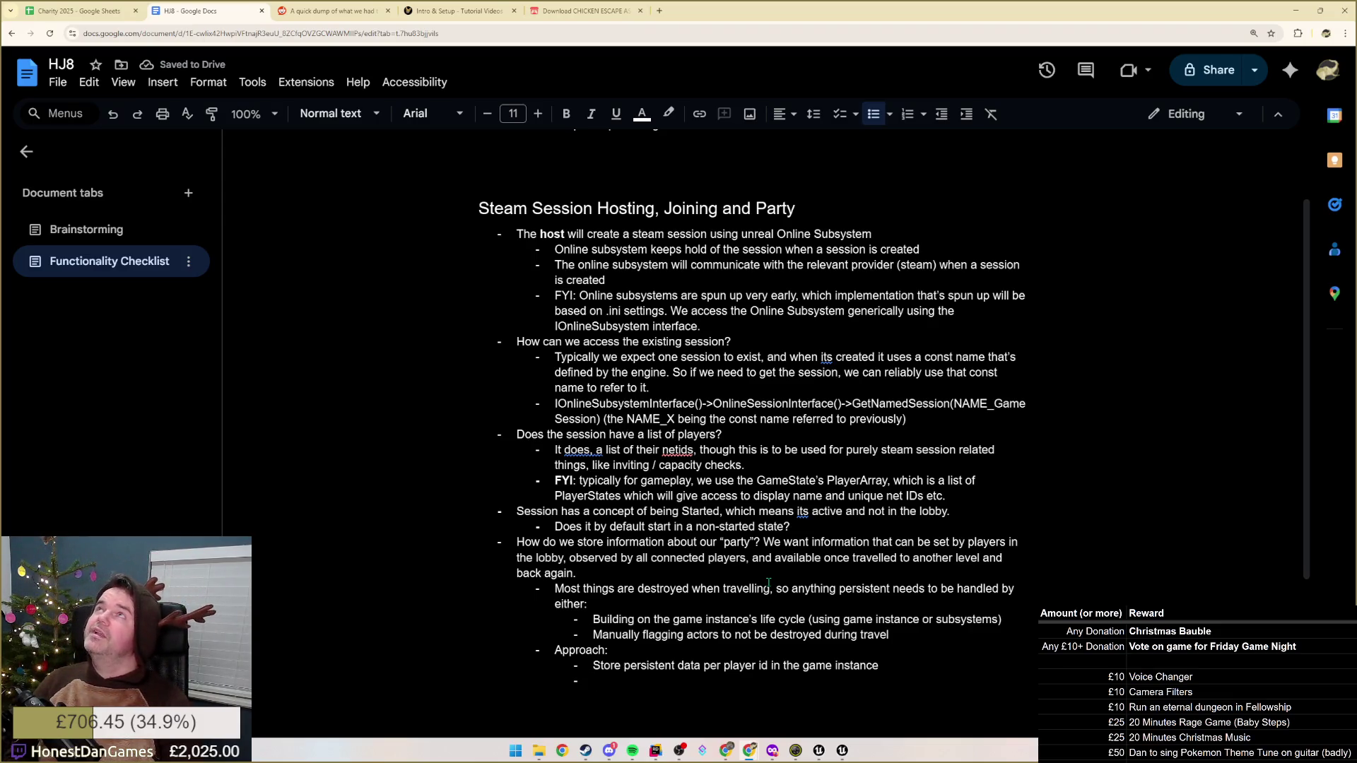
type("P")
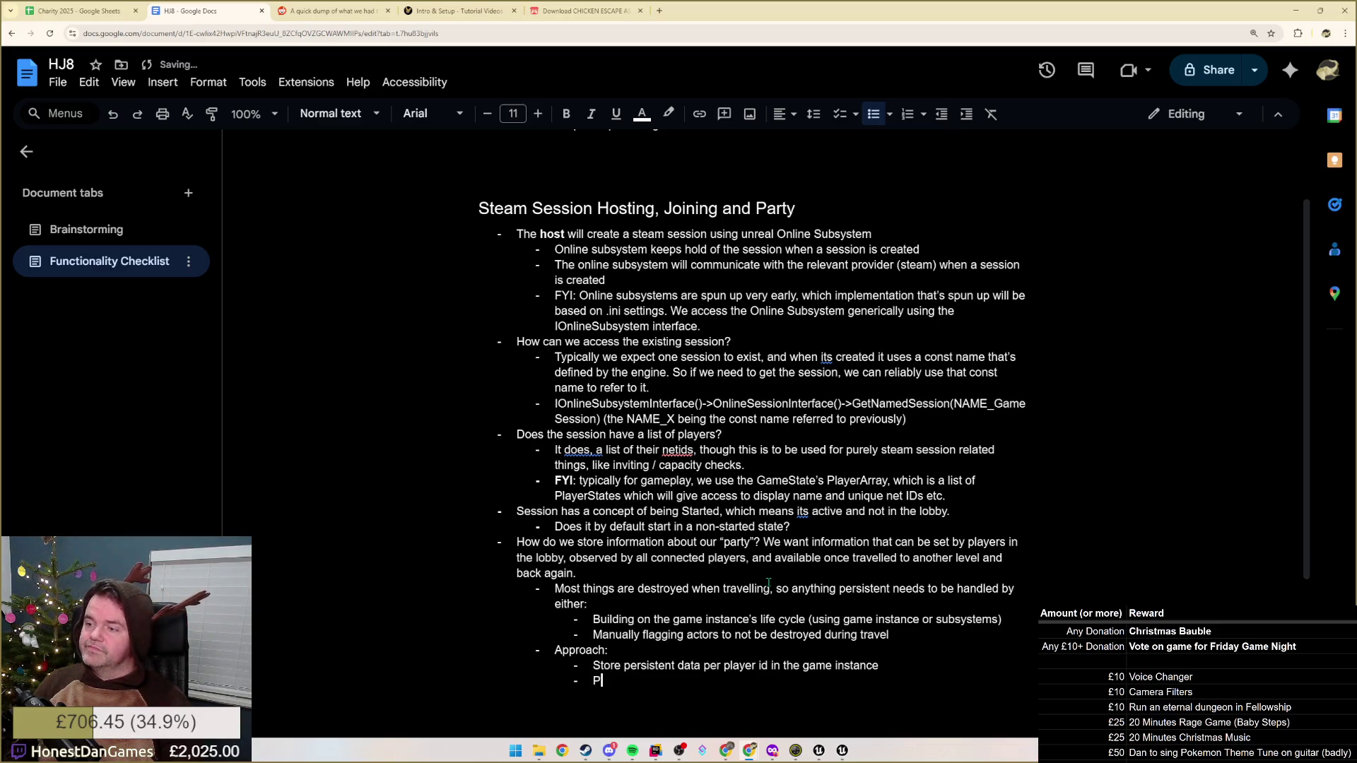
type("layer")
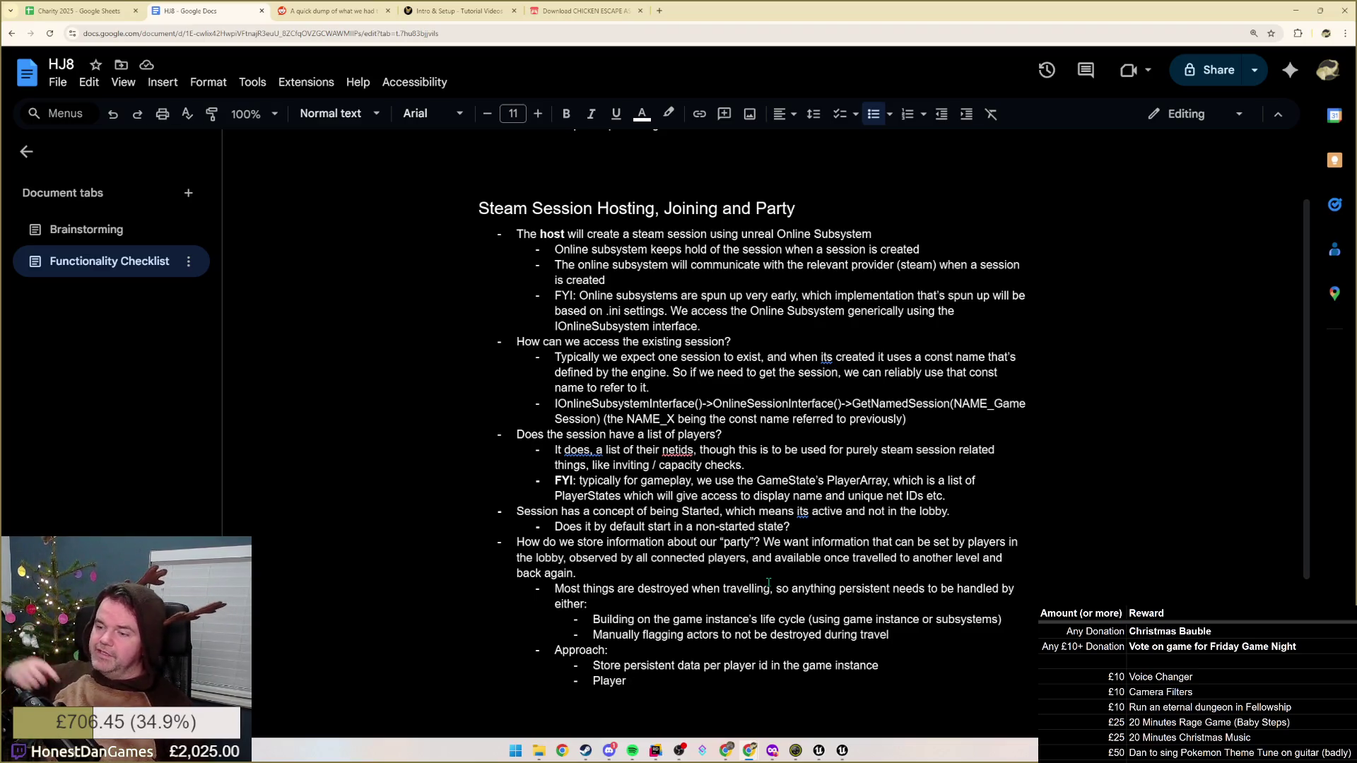
key("ctrl+BackSpace")
type("Define ")
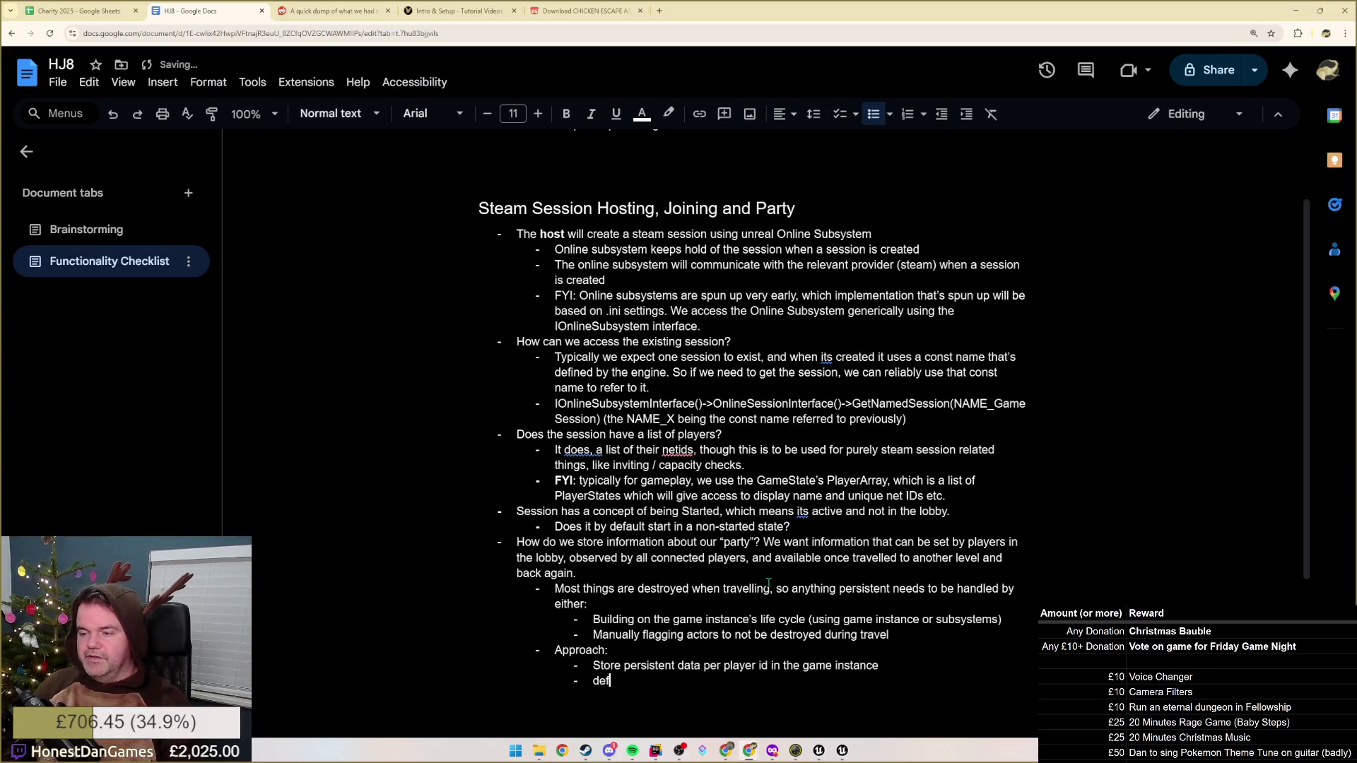
type("in your custom ")
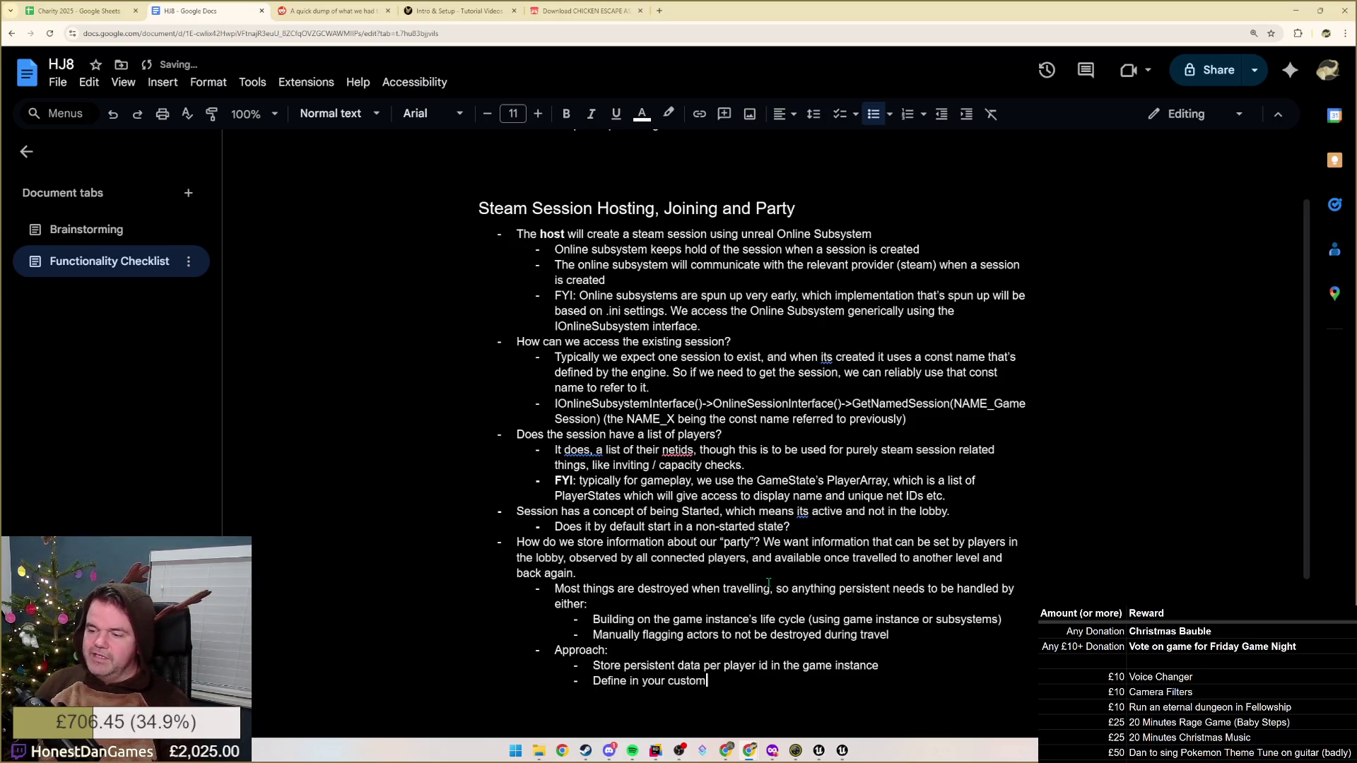
type("player ")
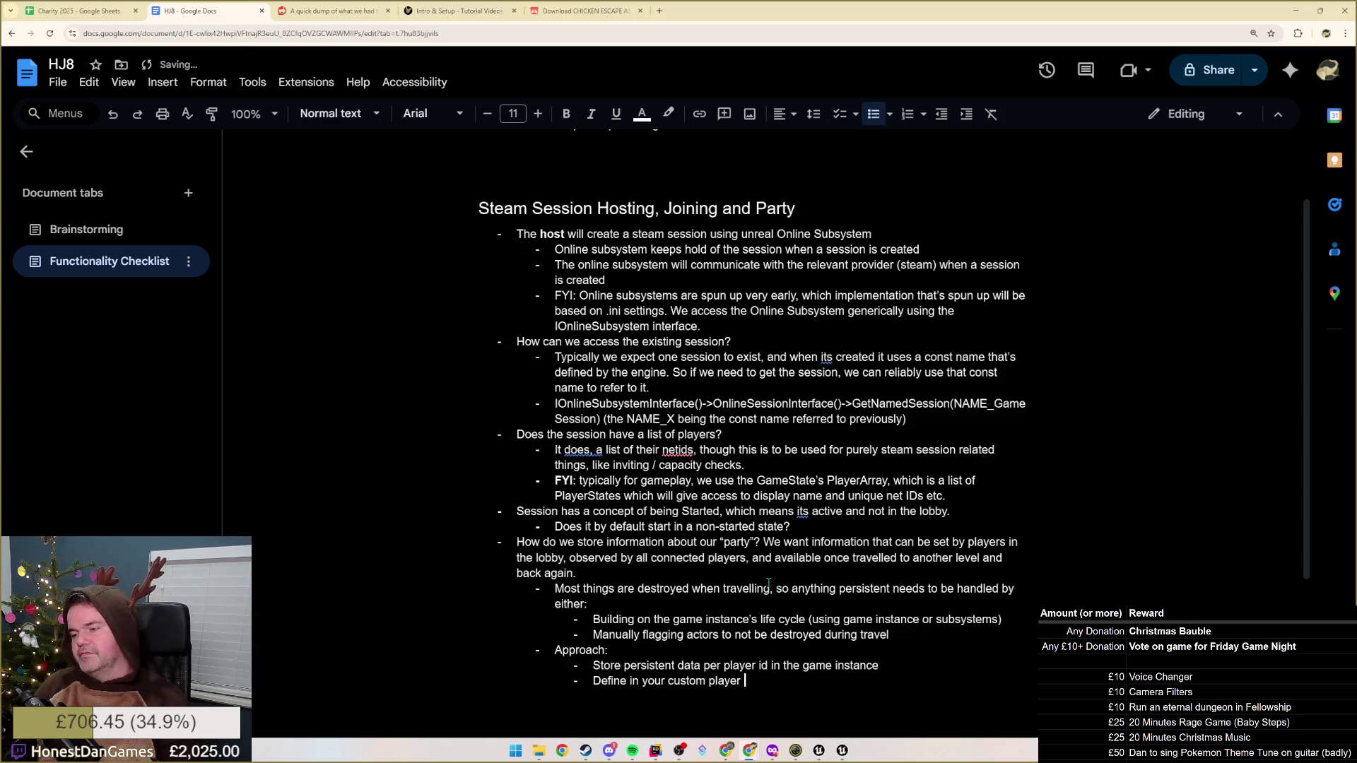
type("states that they can")
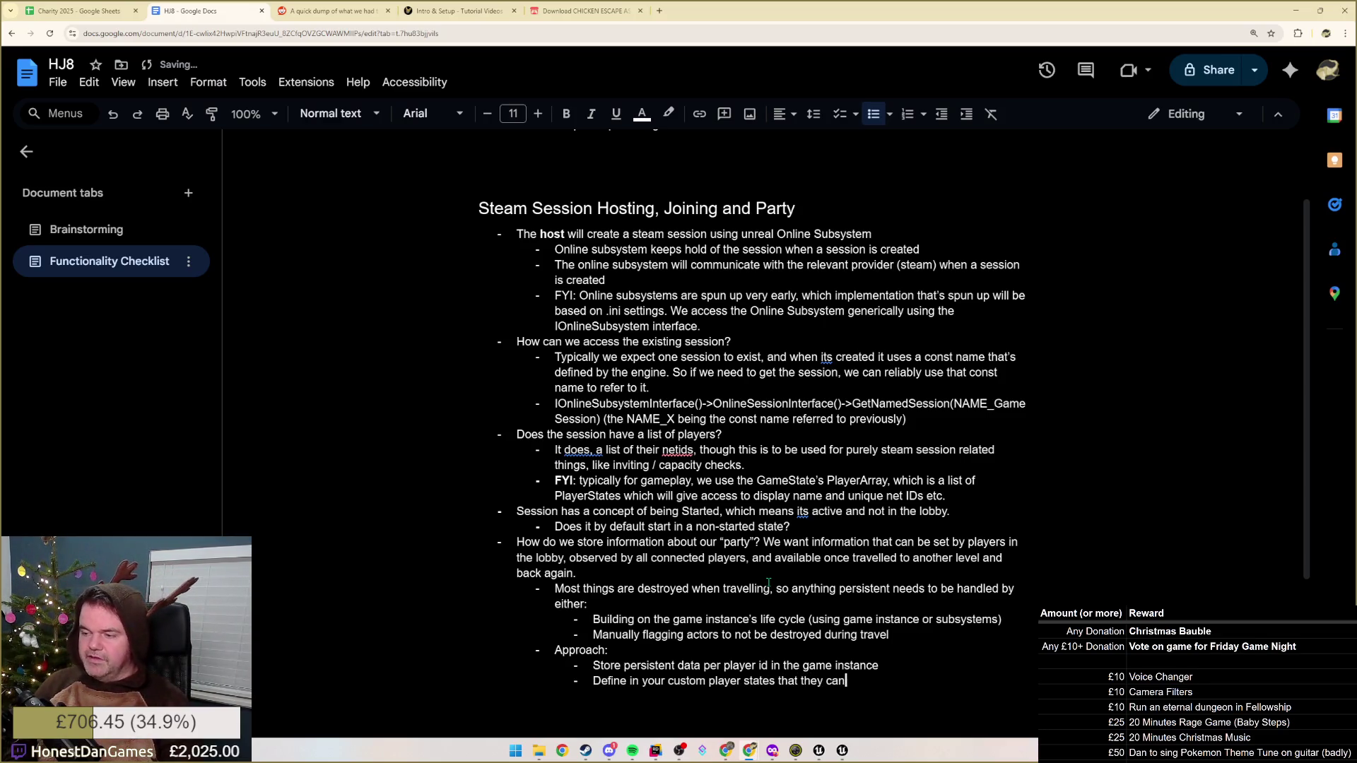
key("ctrl+BackSpace")
key("ctrl+BackSpace")
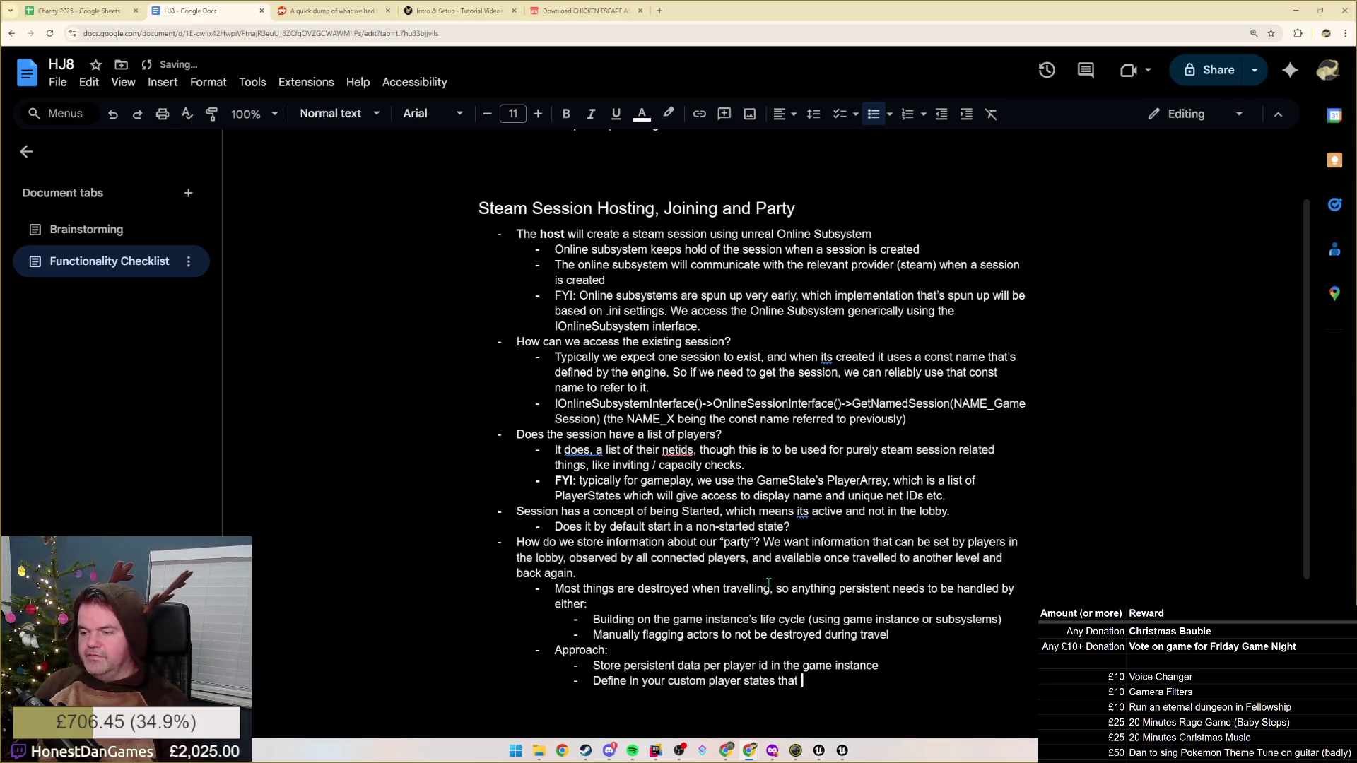
key("ctrl+BackSpace")
type("how they shou")
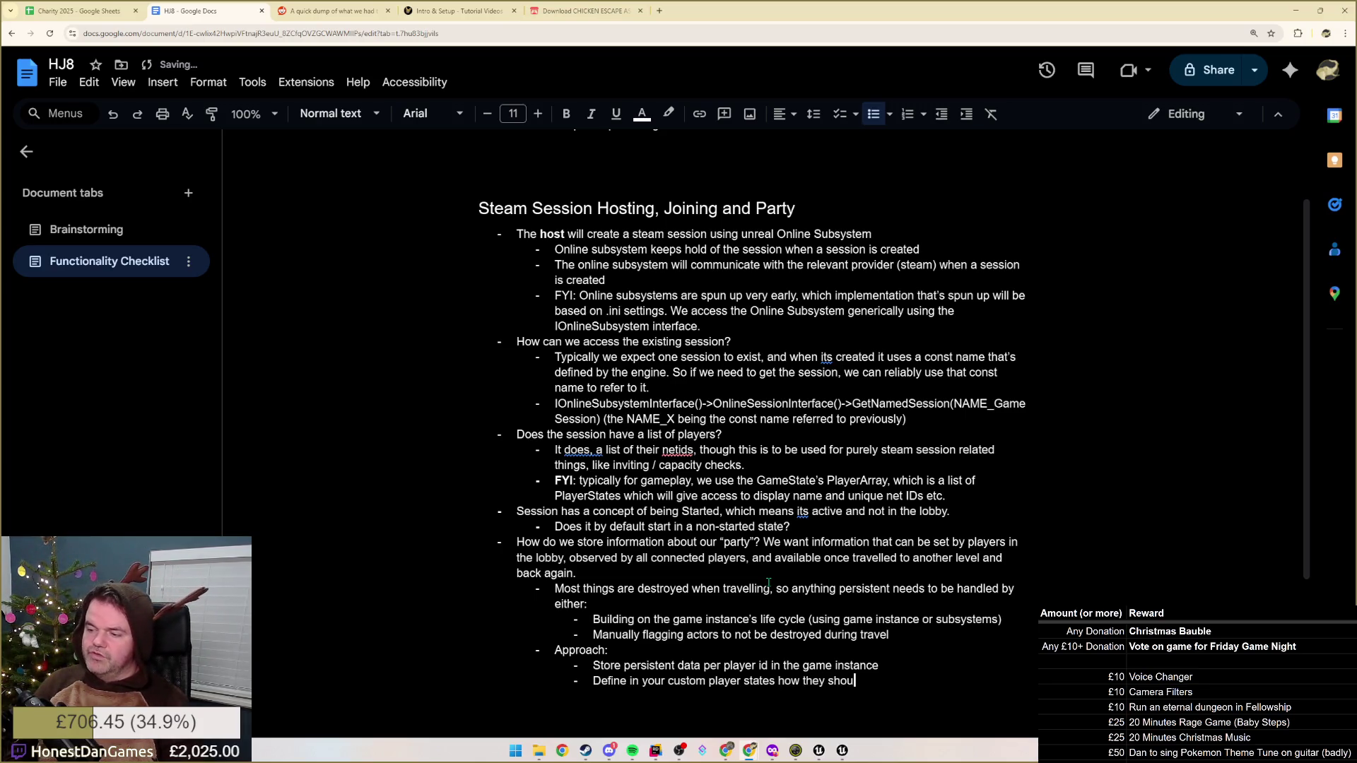
type("ld retrieve ")
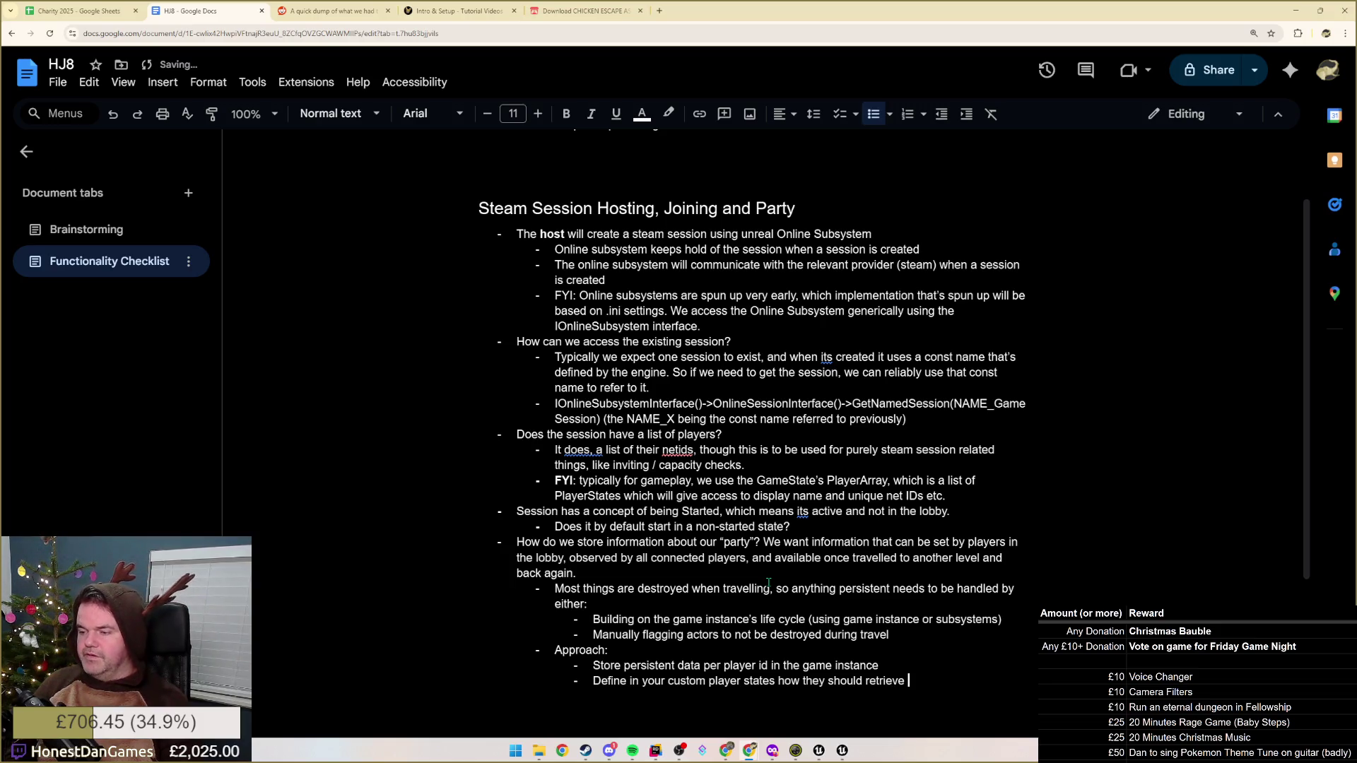
type("information f")
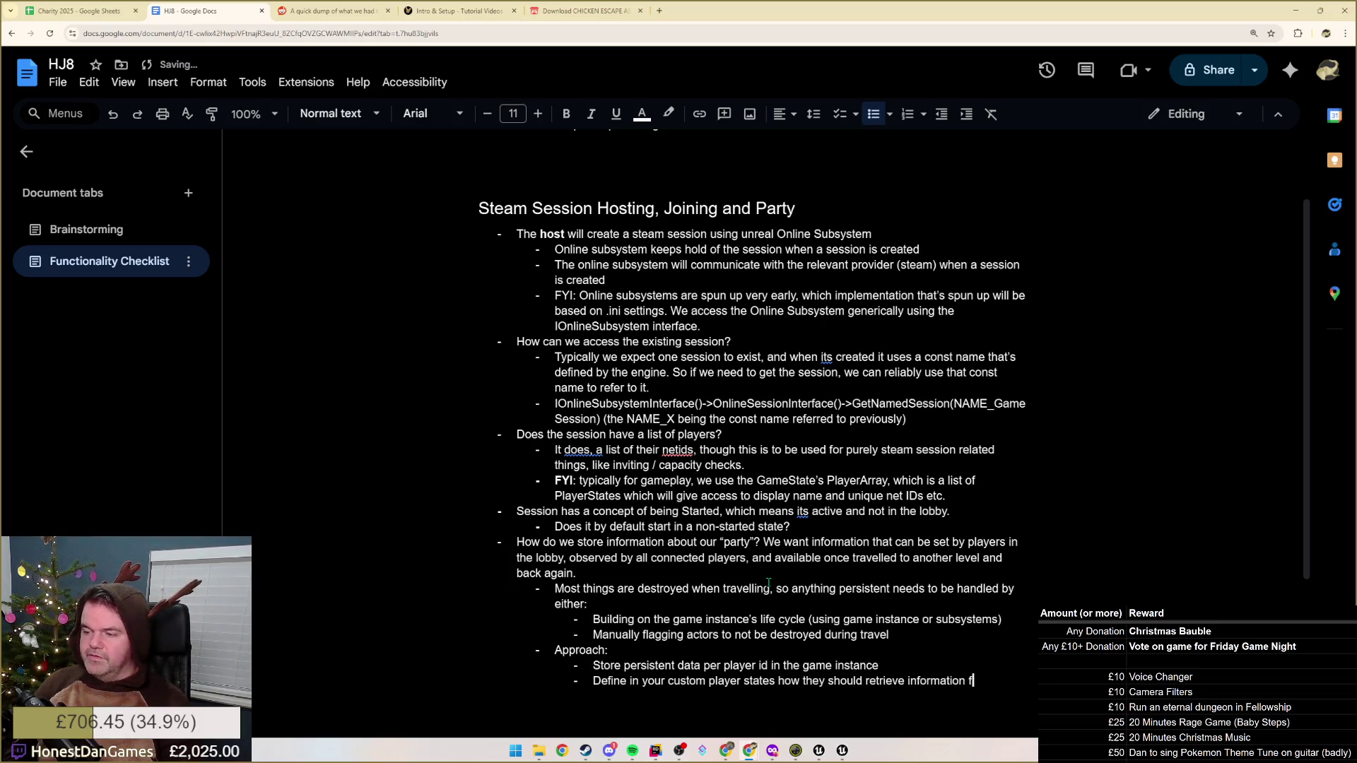
type("rom the game instance")
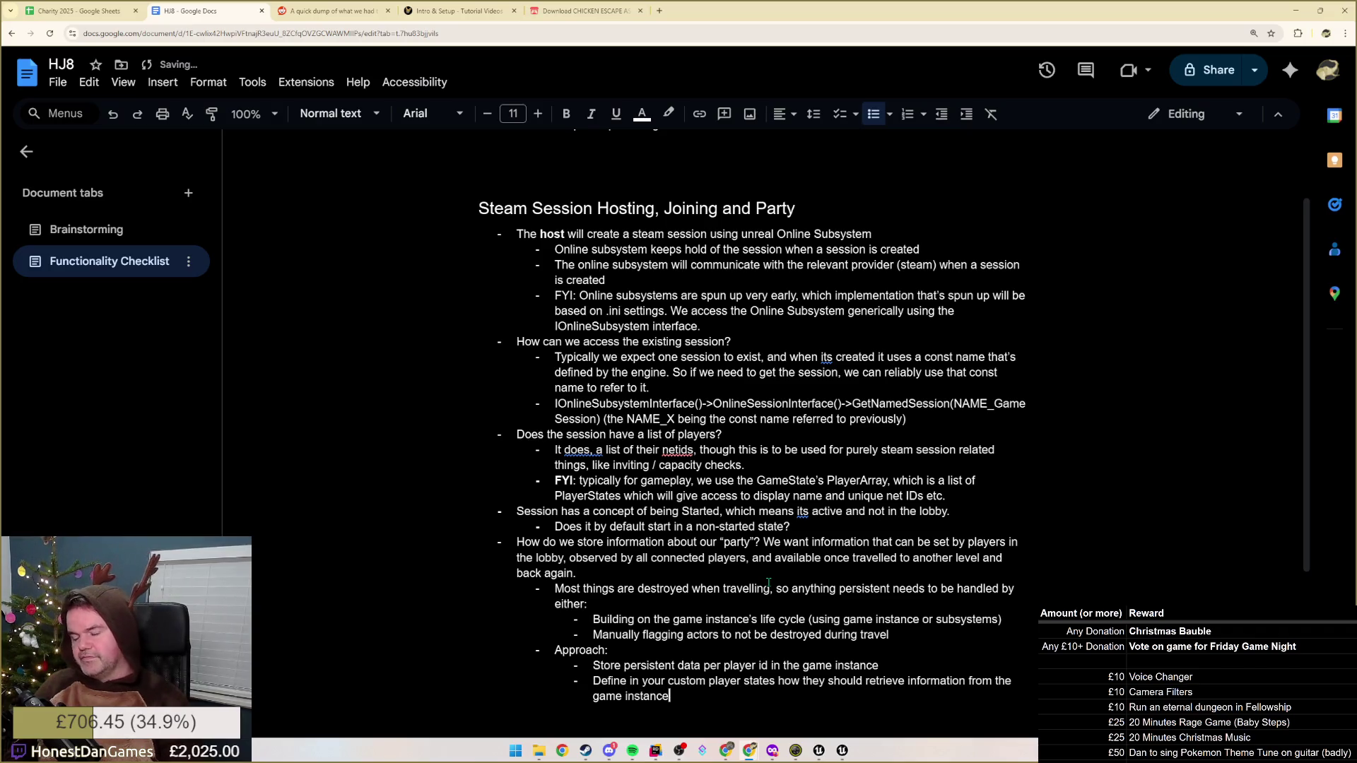
Add a sub-bullet saying new PlayerStates can work out their UniqueNetId and DisplayName
key("Return")
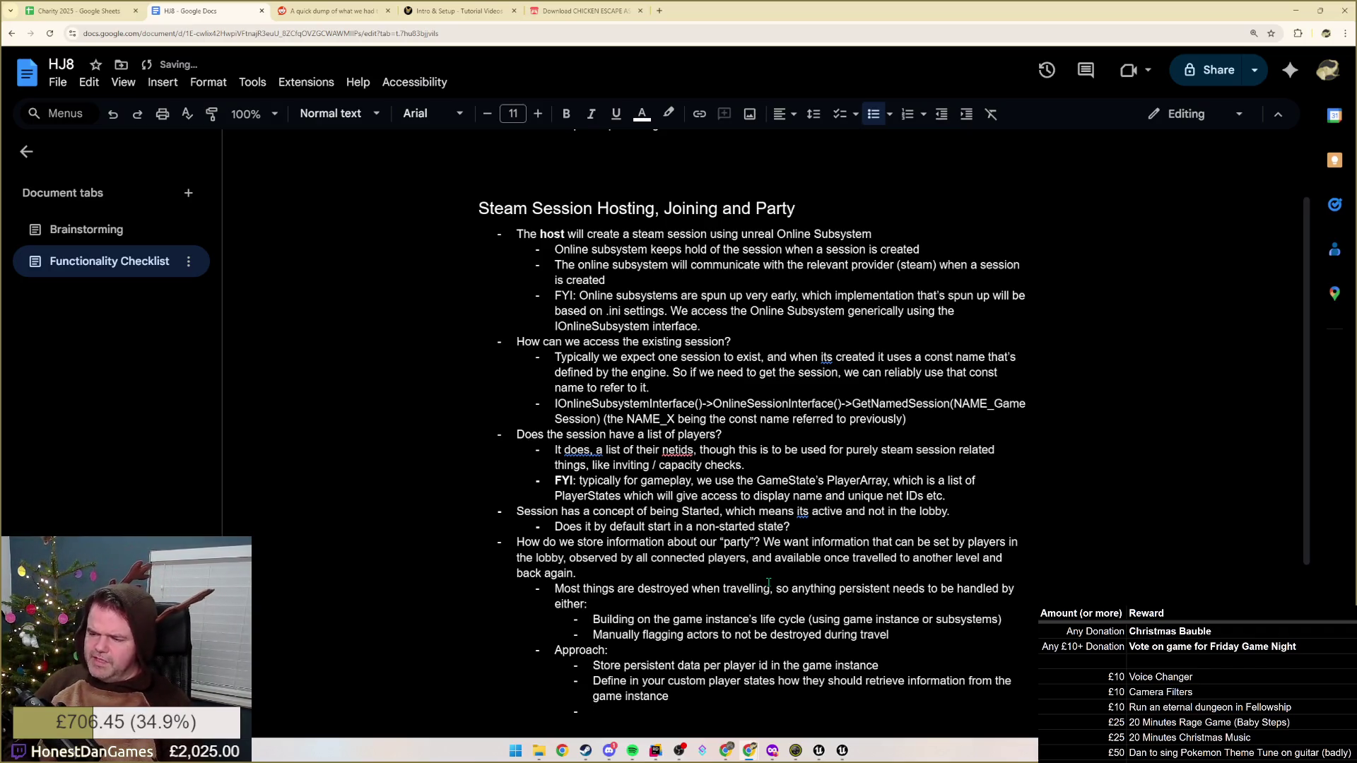
type("New Player States will automatically be created each time players enter a new level. Player states a")
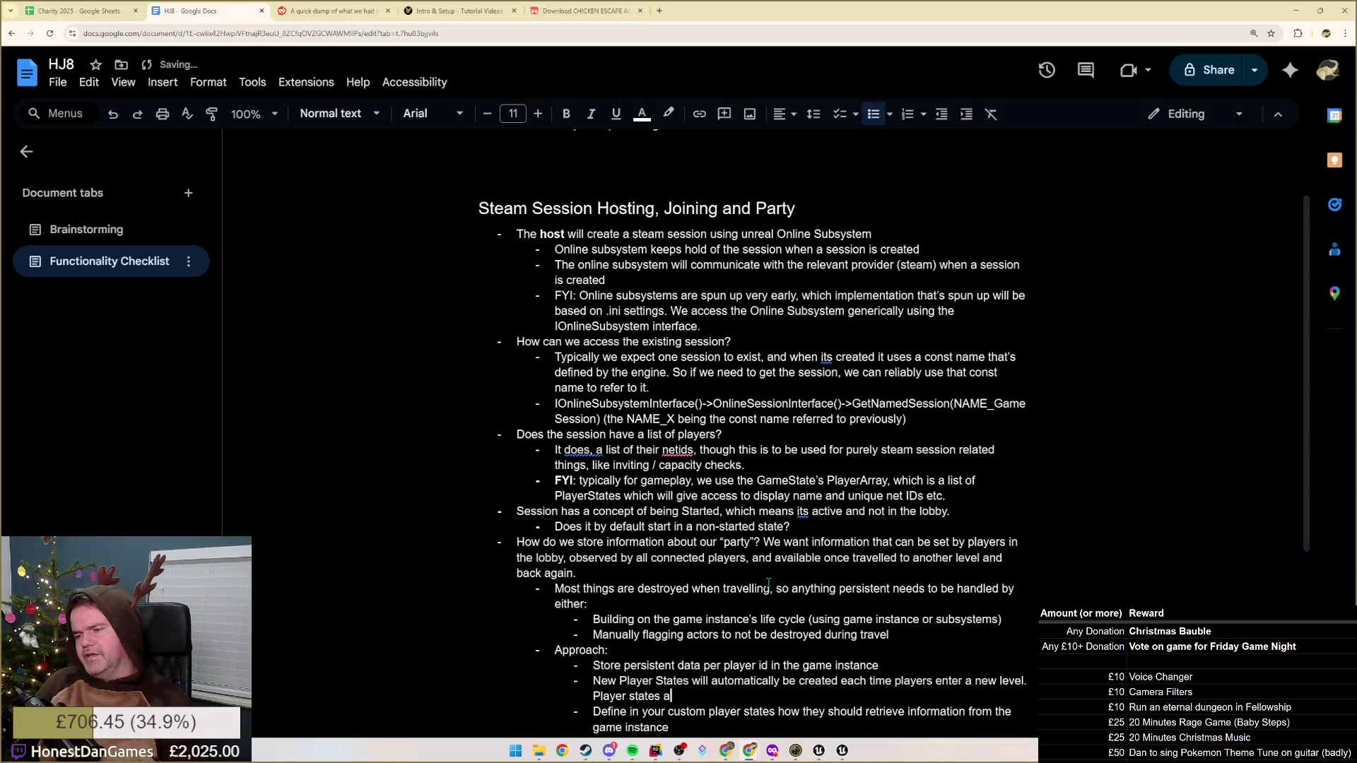
type("re created as part")
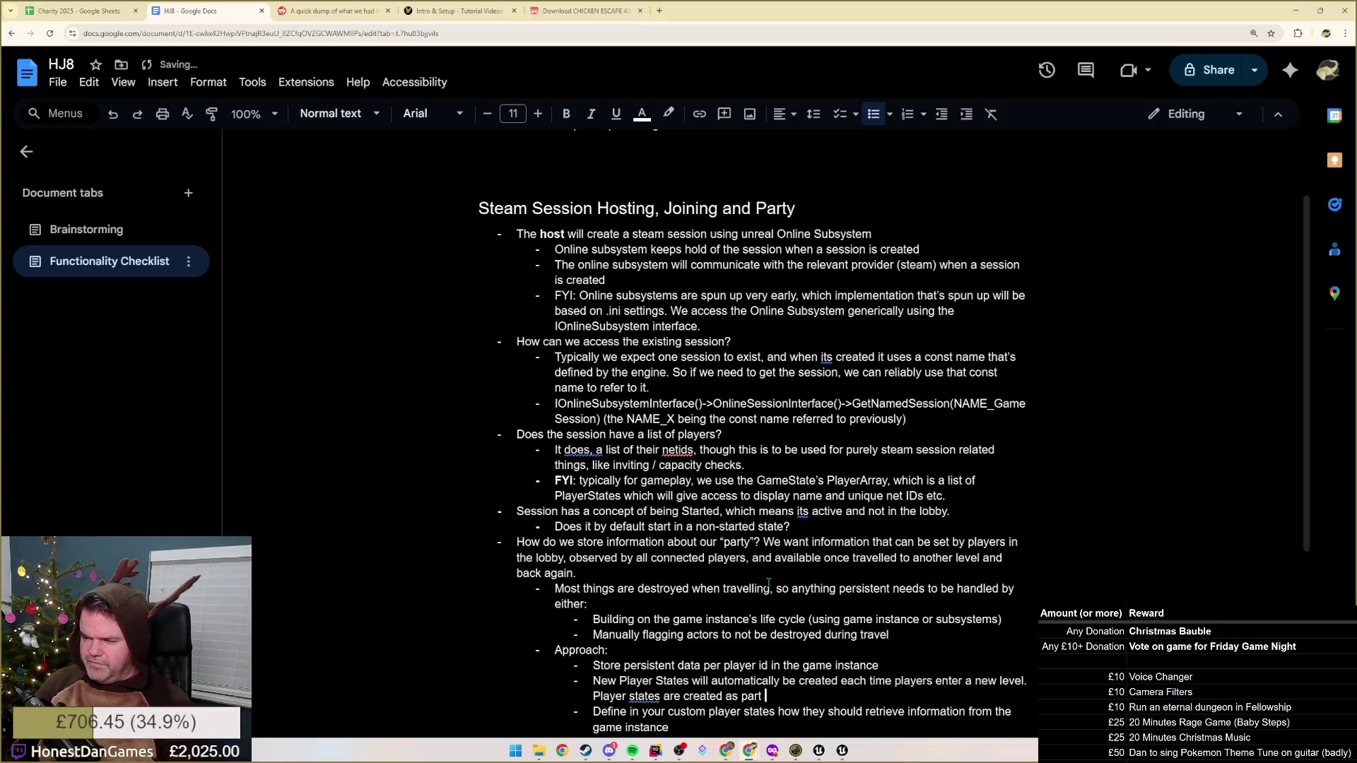
type(" of the Player")
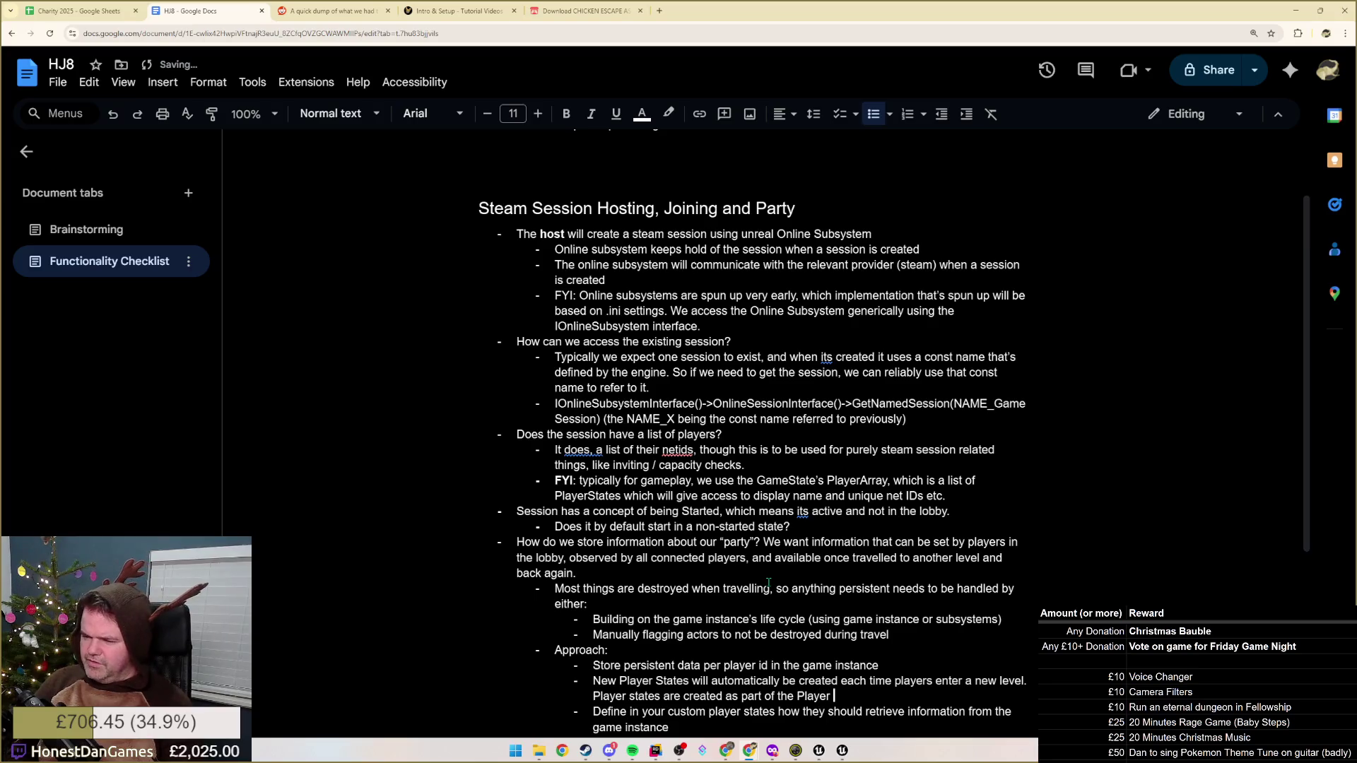
key("BackSpace")
key("BackSpace")
type("Controller")
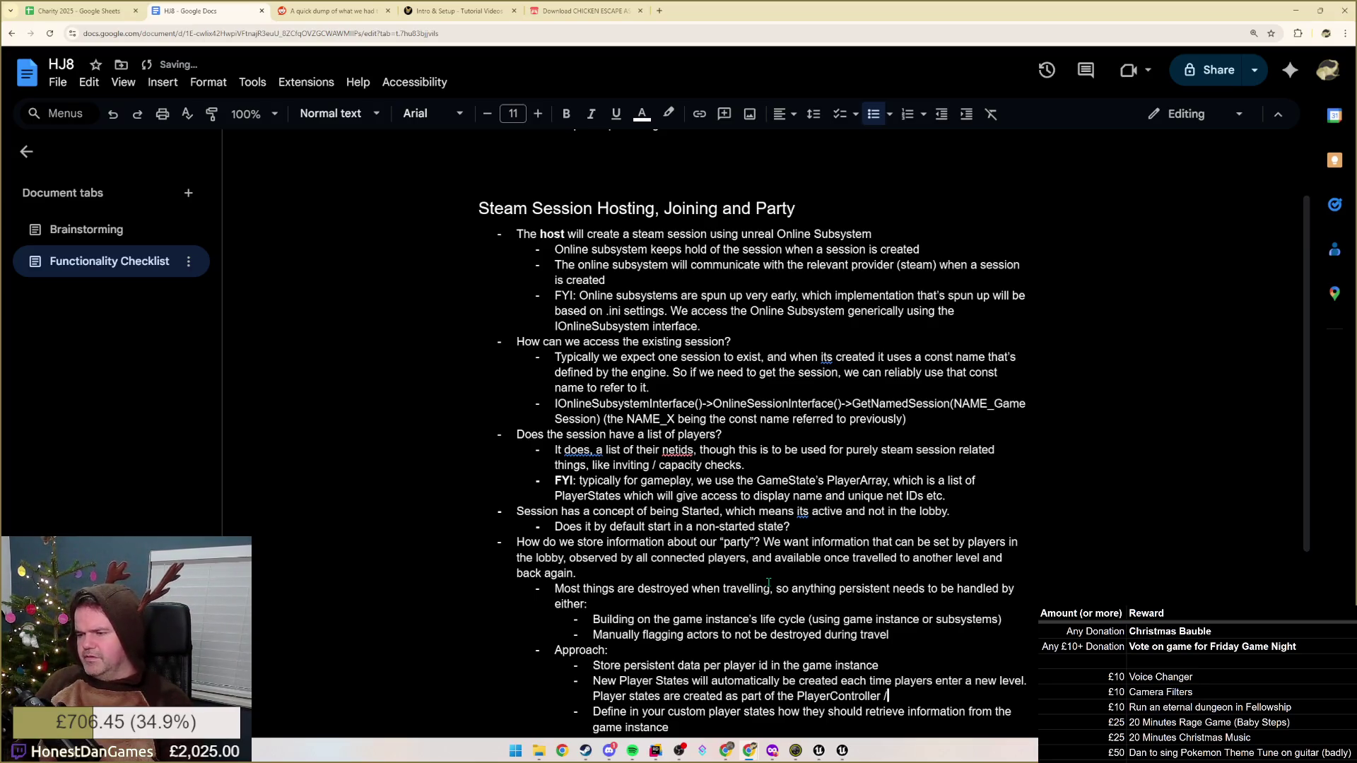
type(" / Pawn flow")
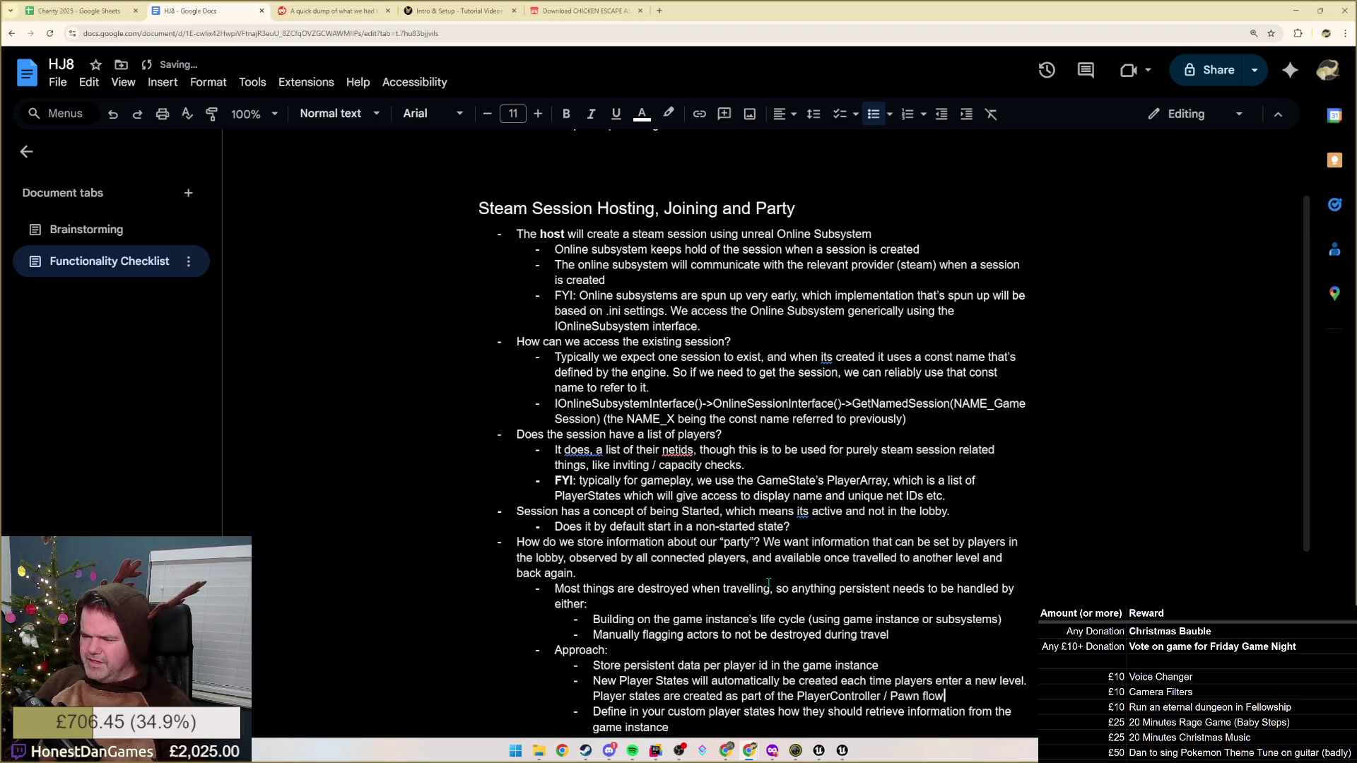
type(", and")
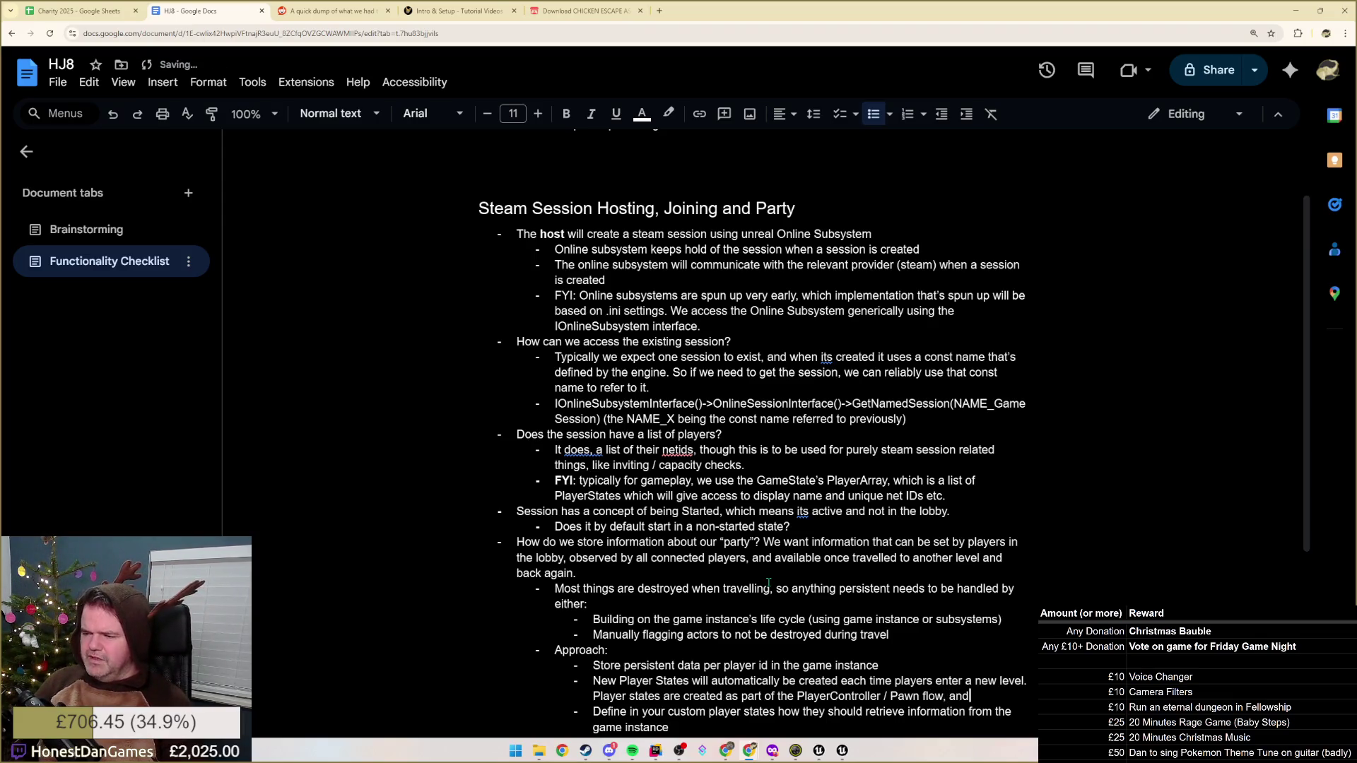
type(" will")
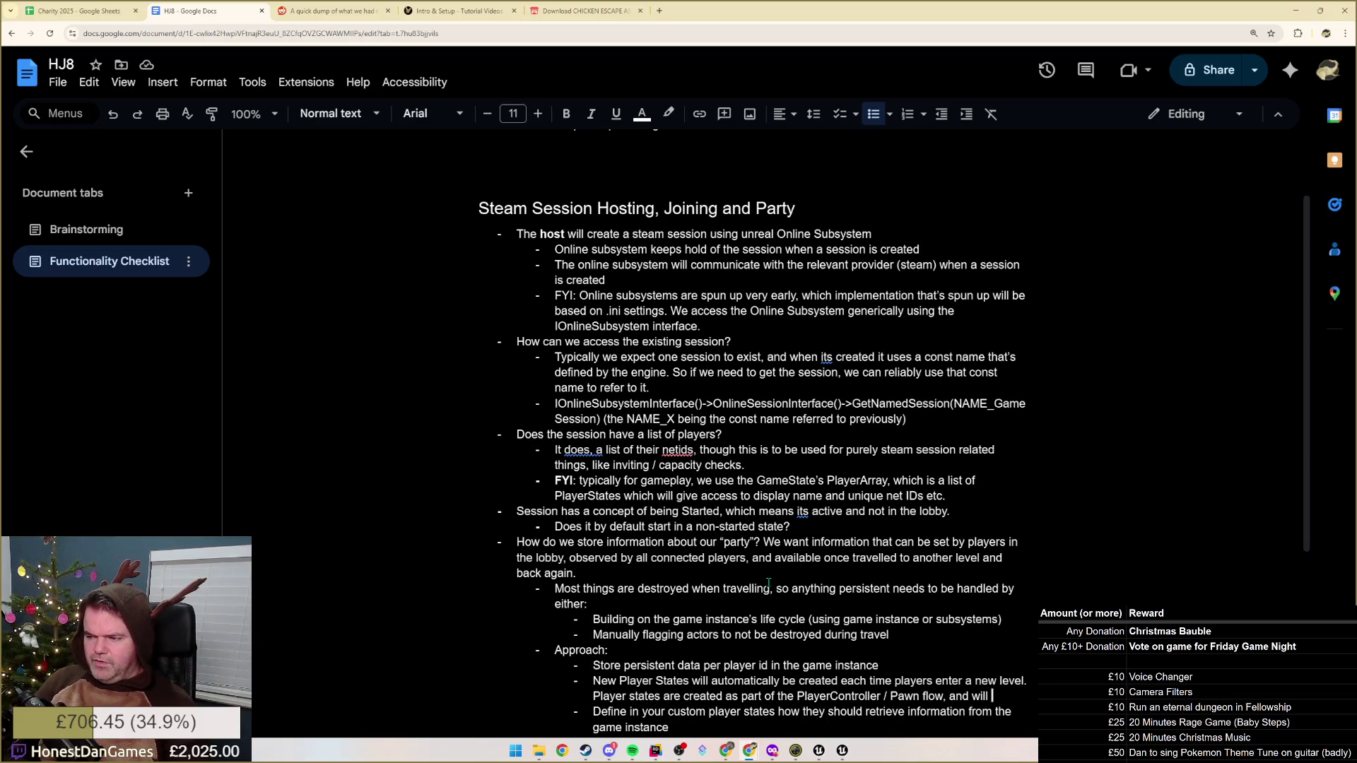
type("be able work")
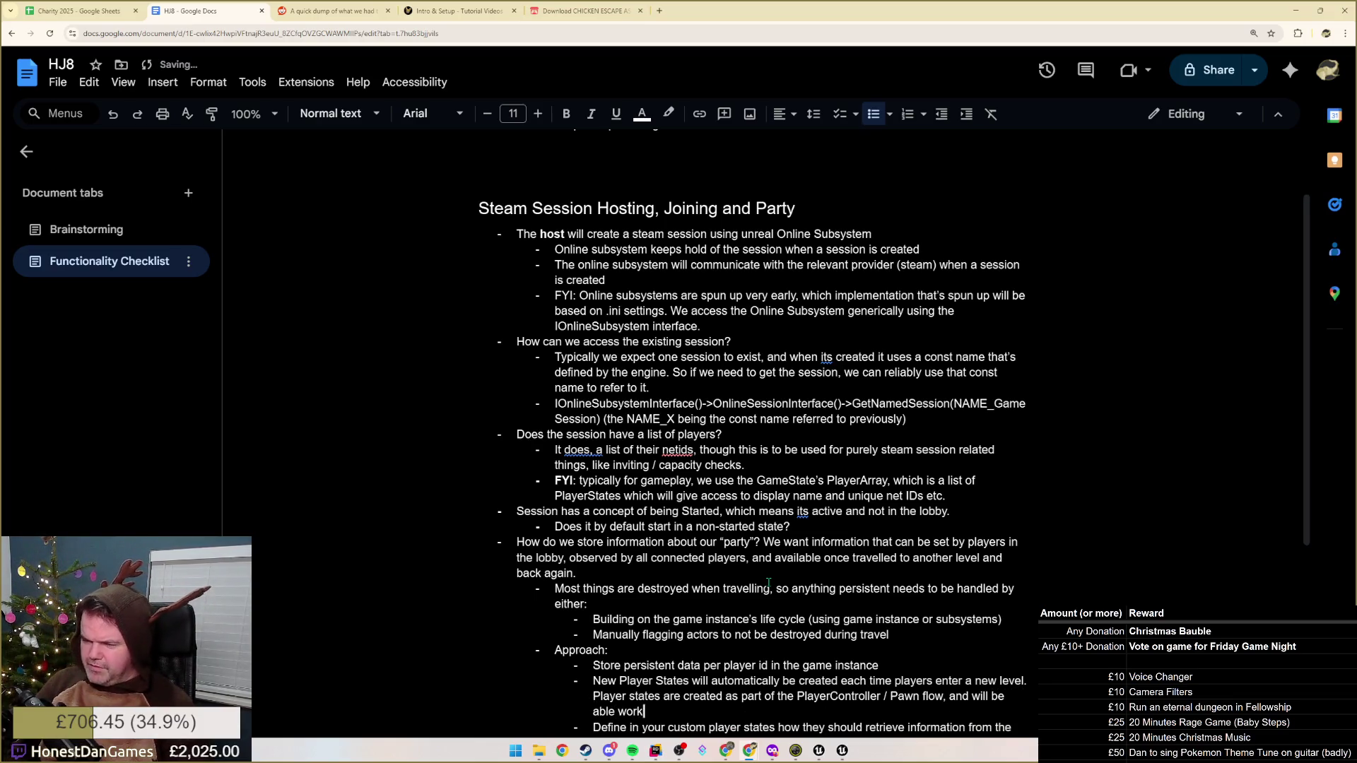
type(" out their own ")
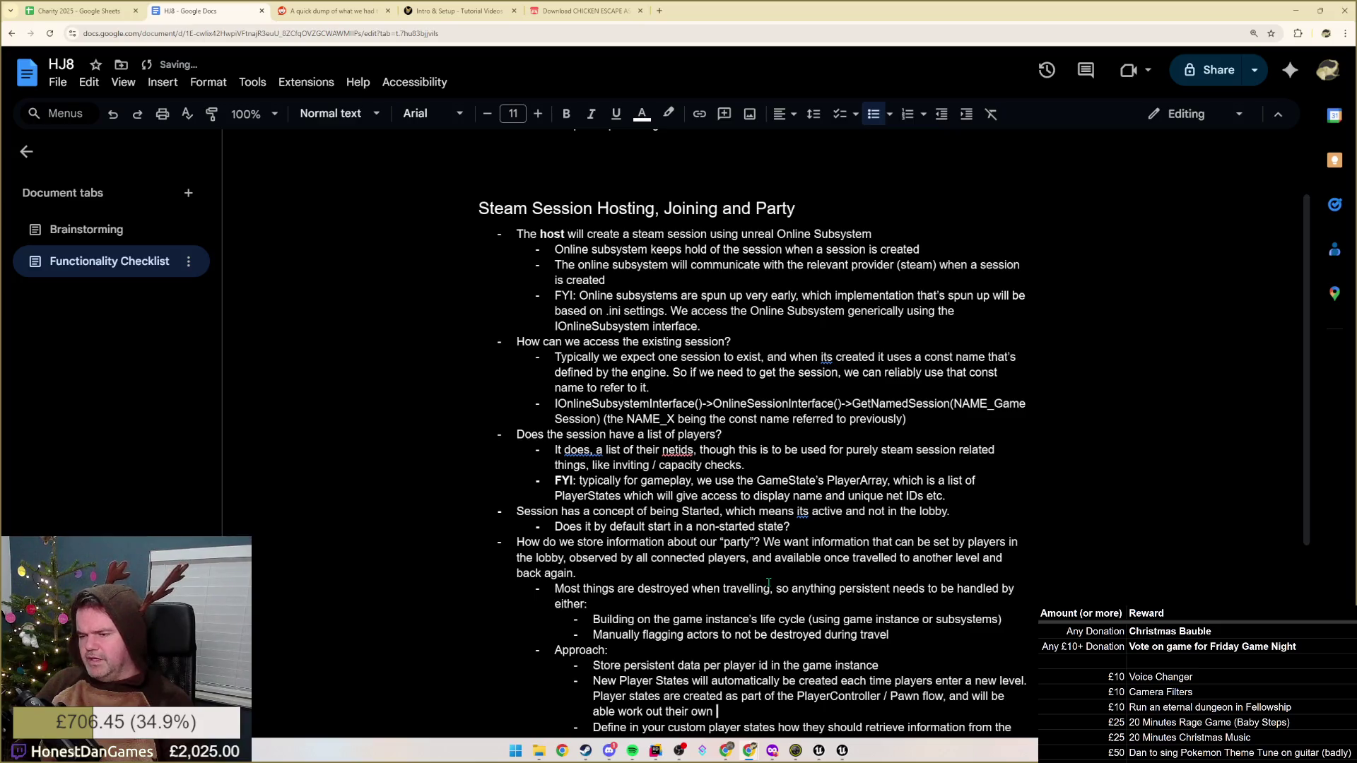
type("UniqueNet")
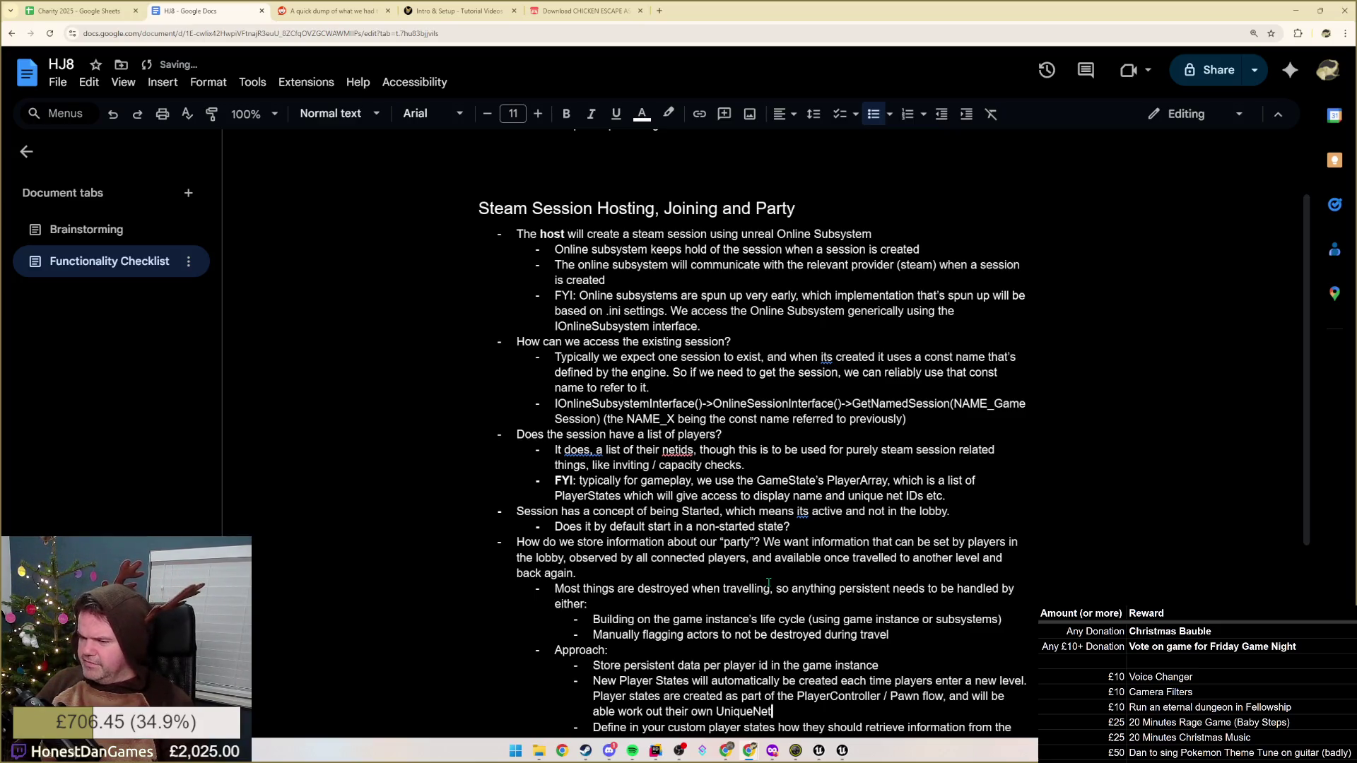
type("Id and D")
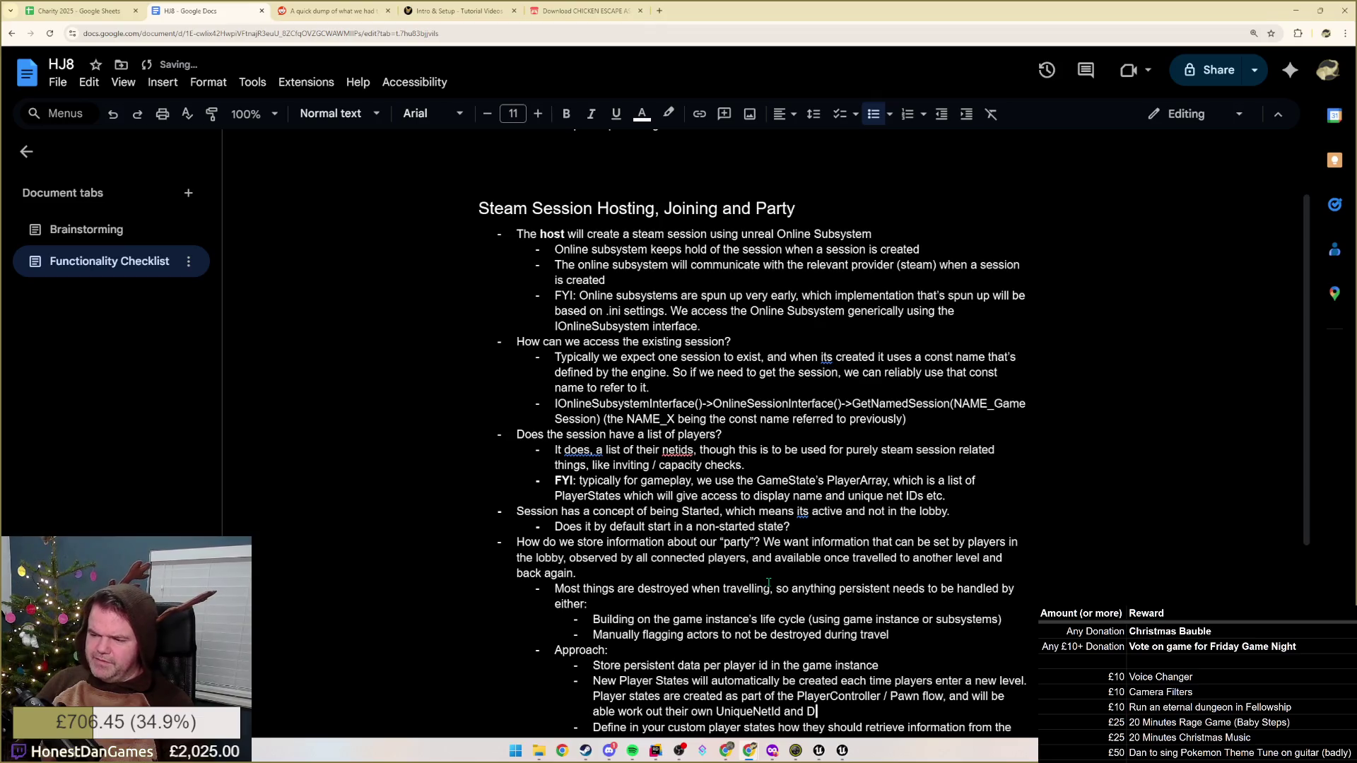
type("isplayName.")
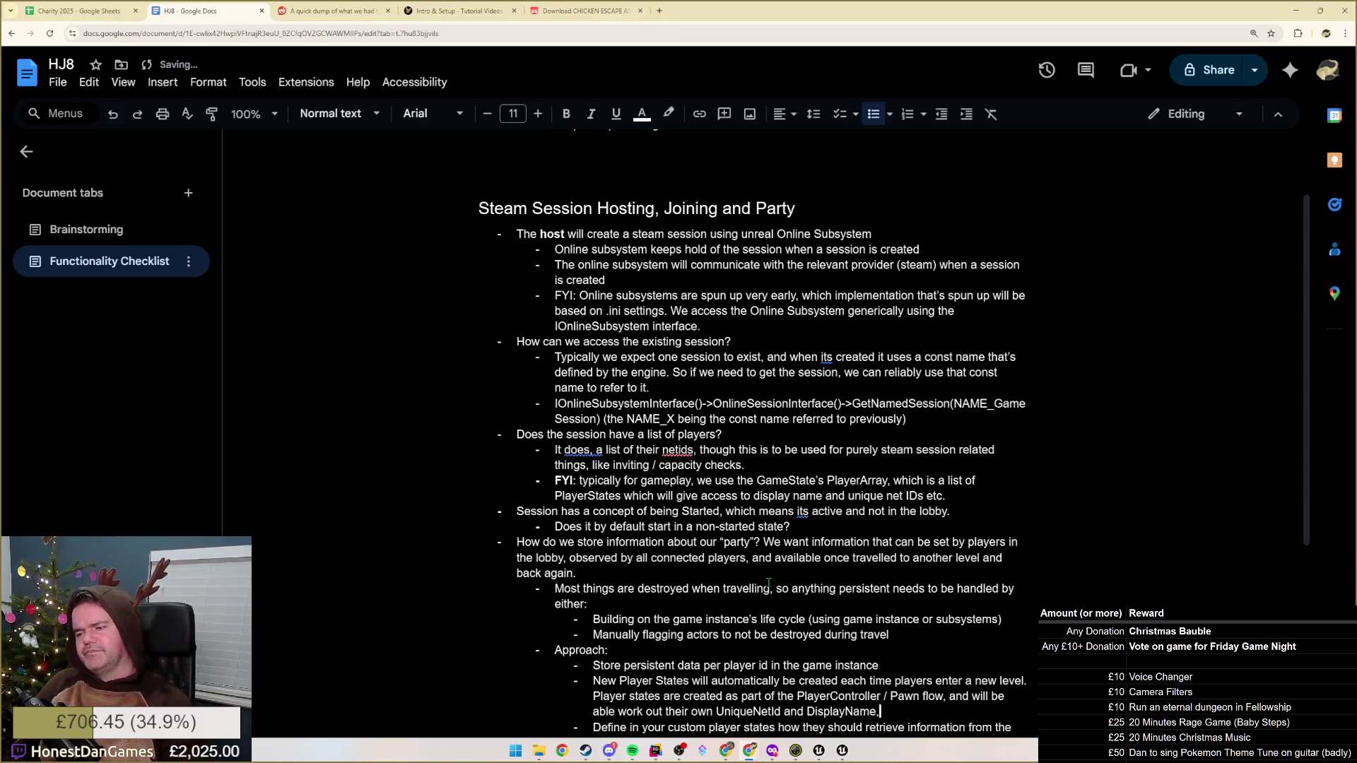
key("BackSpace")
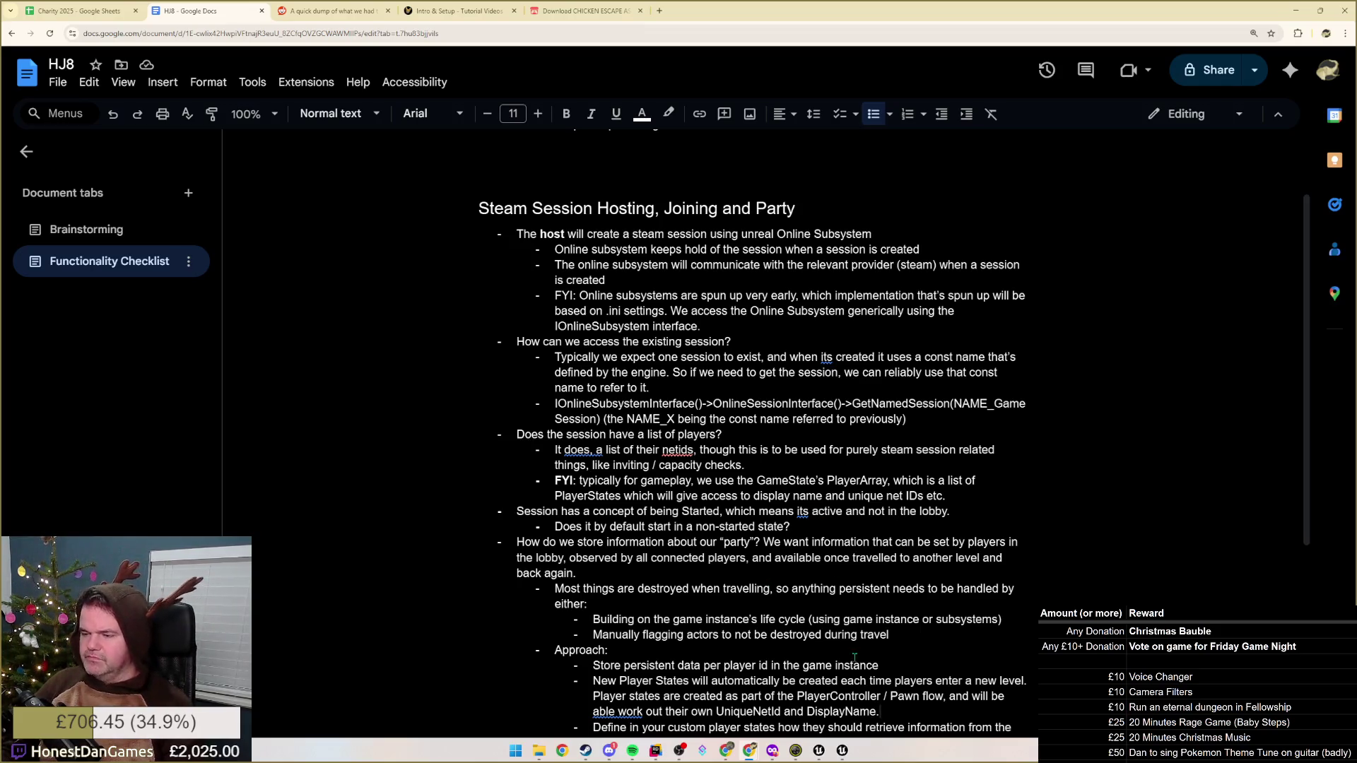
scroll(647, 691, "down", 1)
Prefix the last bullet with 'For other persistent data - define…', then switch to Rider
left_click(721, 692)
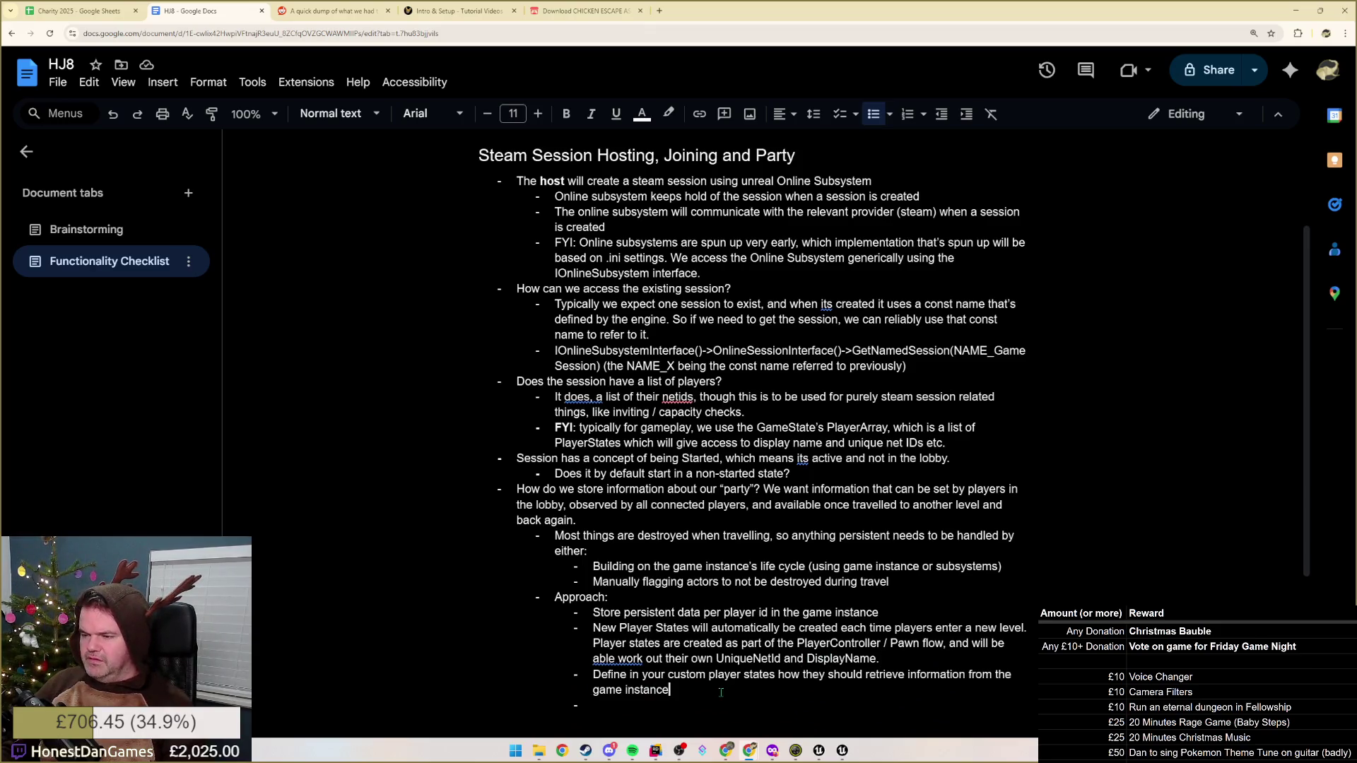
left_click(594, 675)
type("For other ")
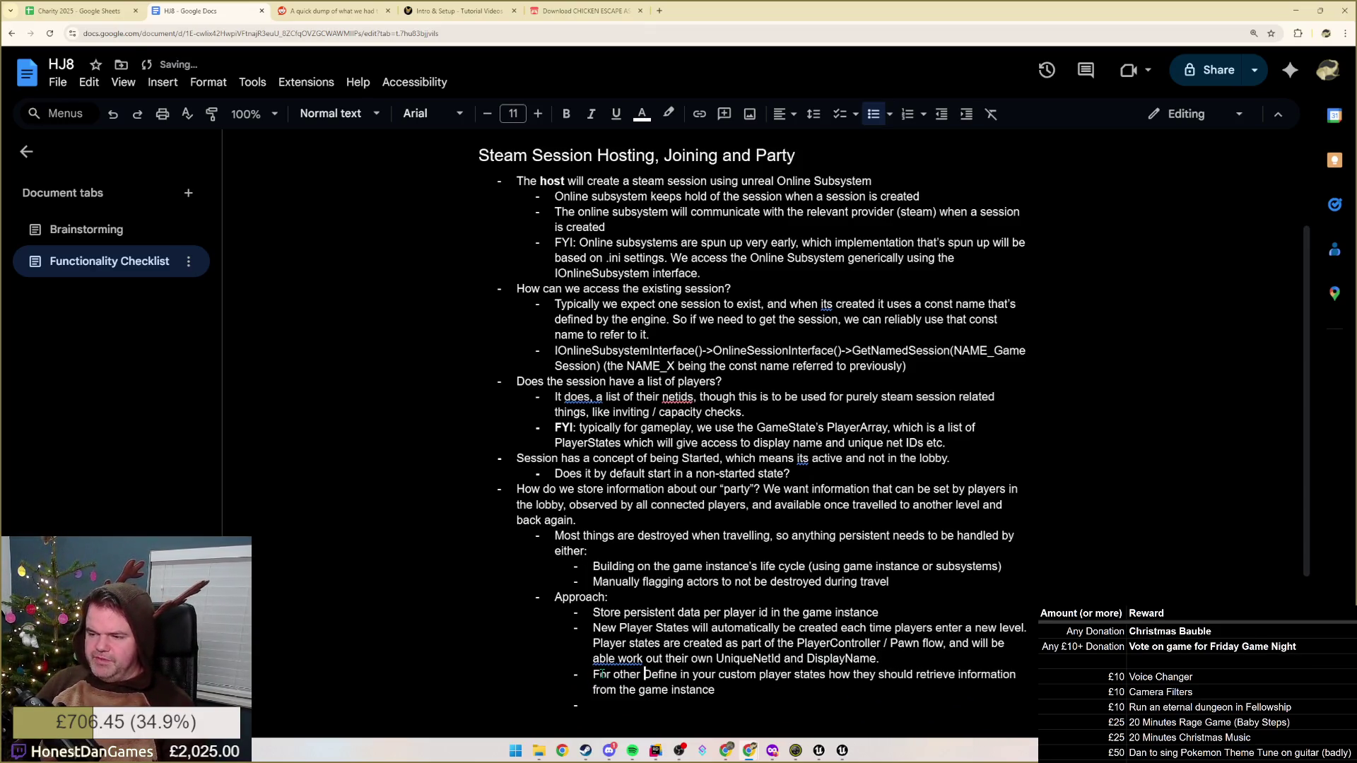
type("persistent d")
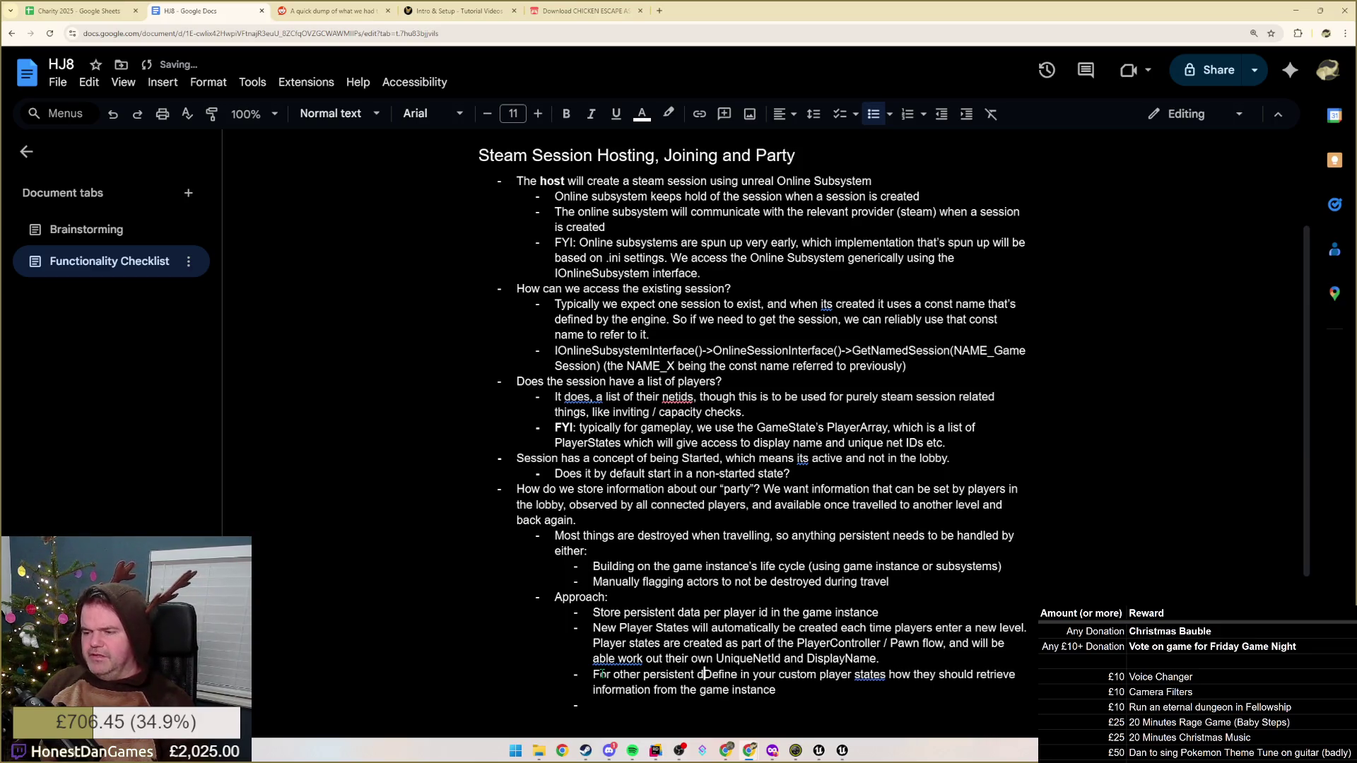
type("ata -")
key("Delete")
type("d")
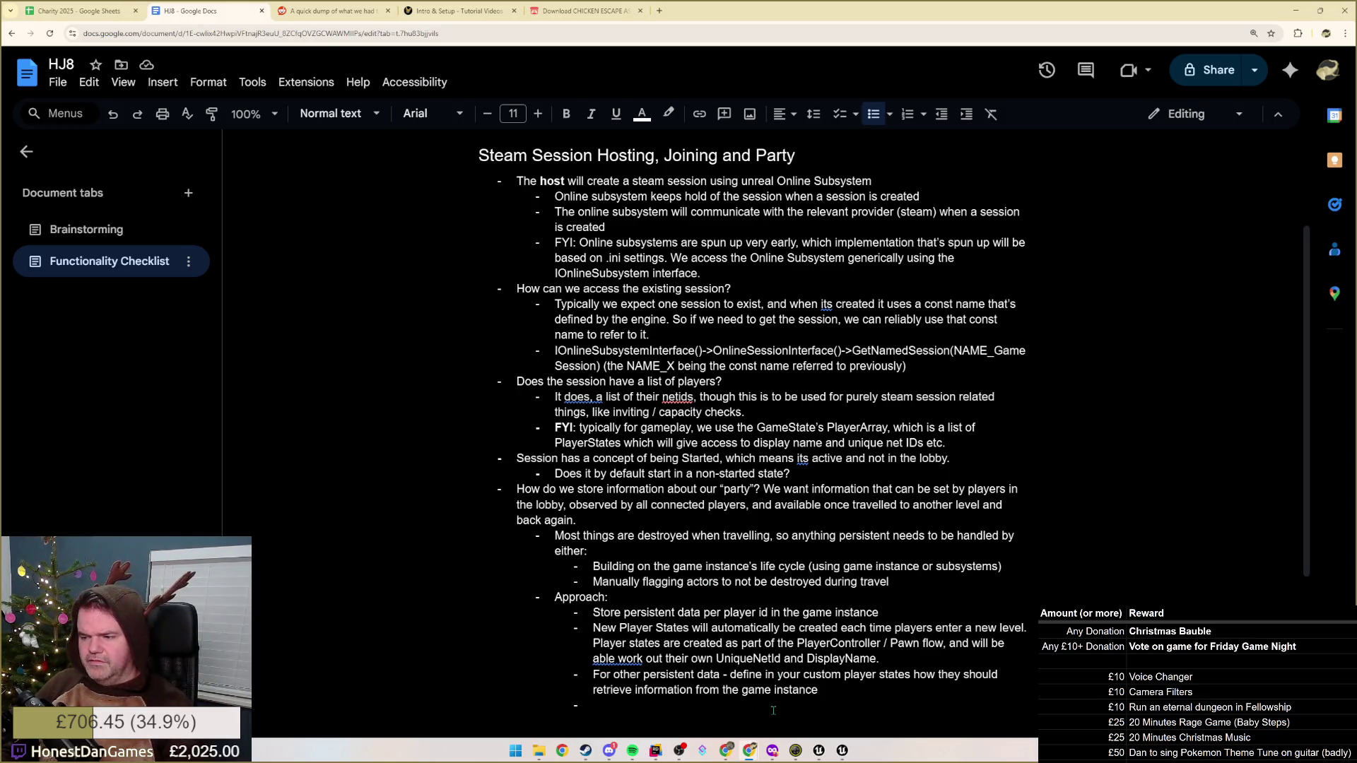
left_click(656, 750)
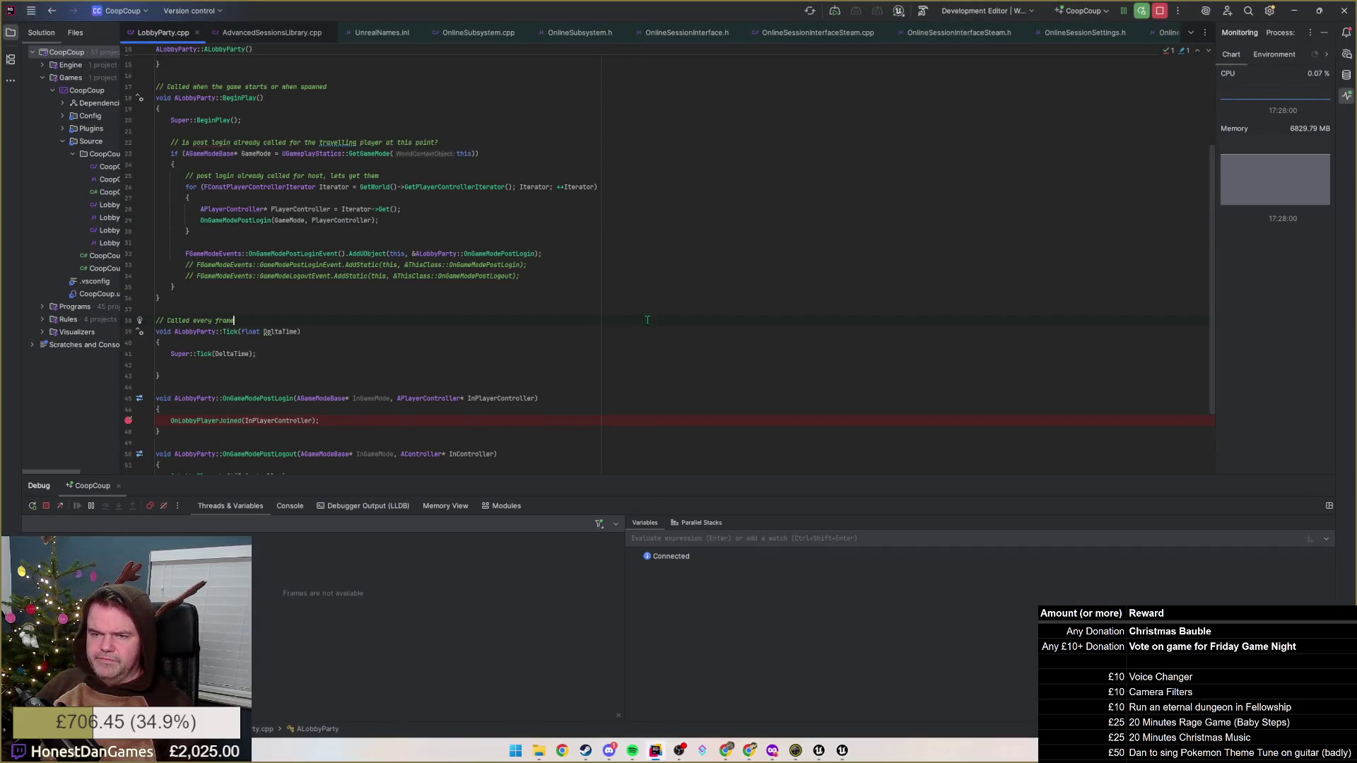
Open GameModeBase.cpp and jump to the AGameModeBase::Login definition
key("ctrl+shift+n")
type("gamemode")
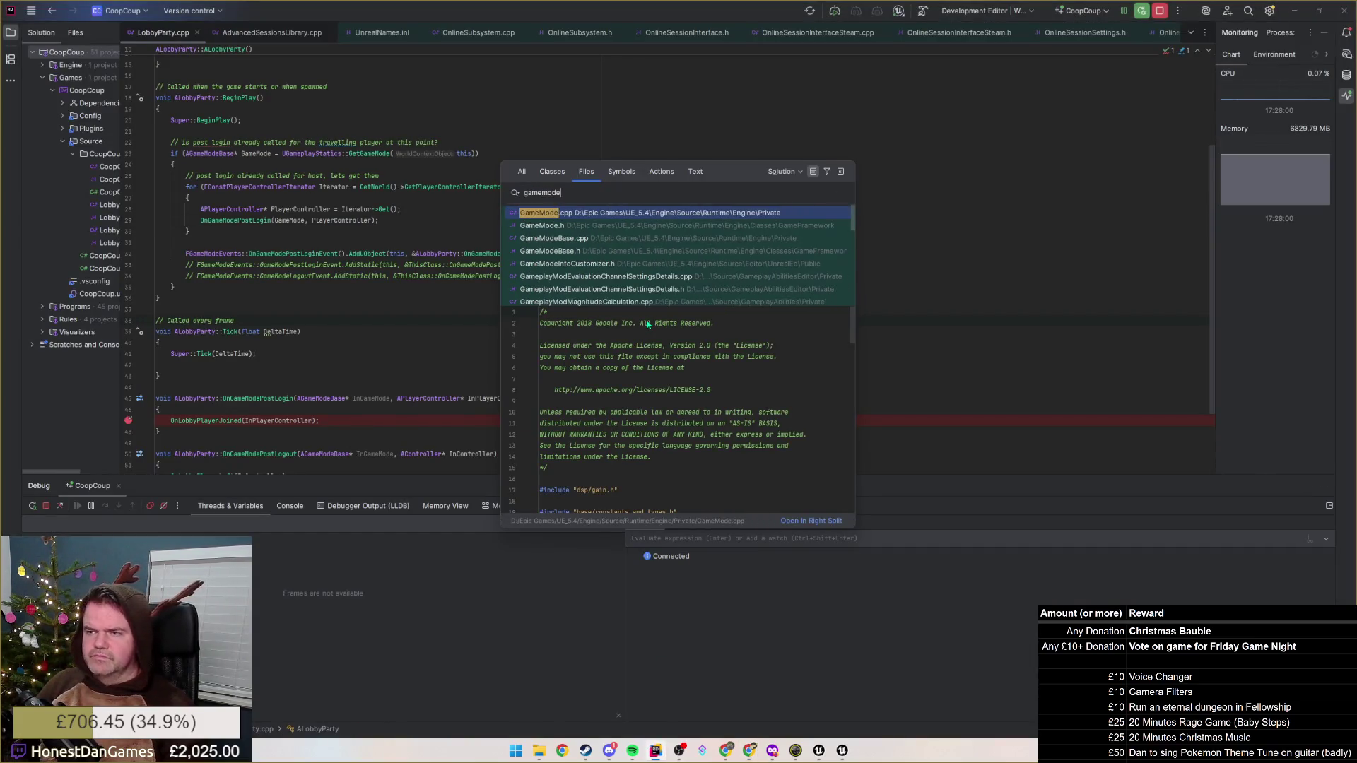
type("bas")
key("Down")
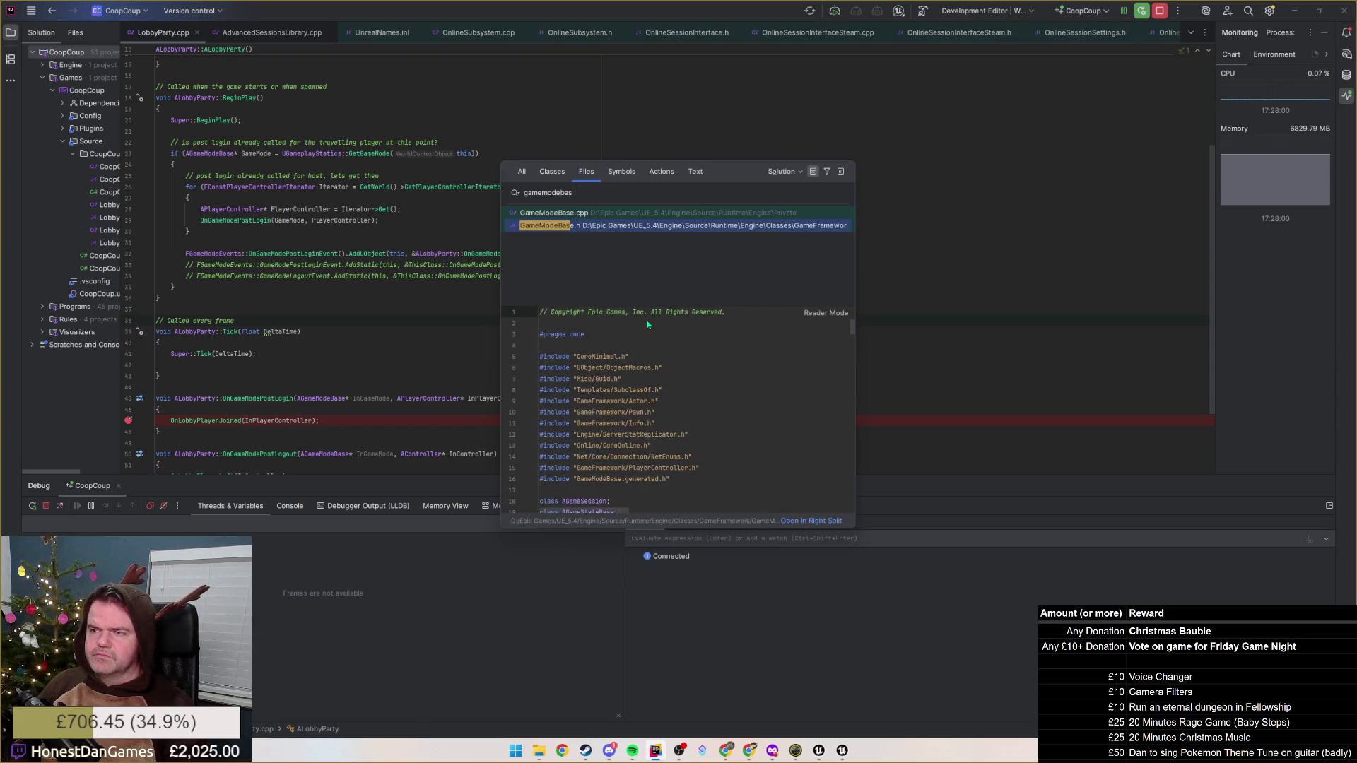
key("Up")
key("Return")
key("alt+backslash")
type("login")
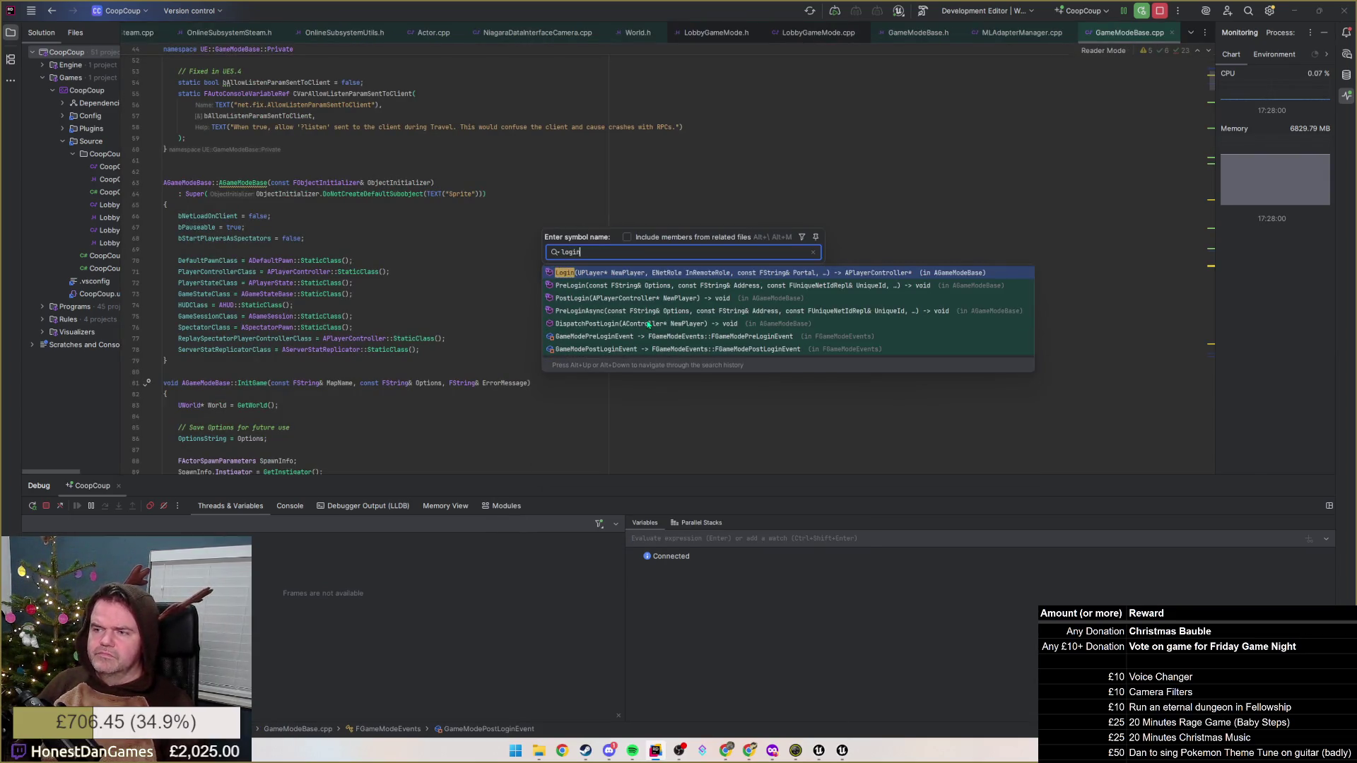
key("Return")
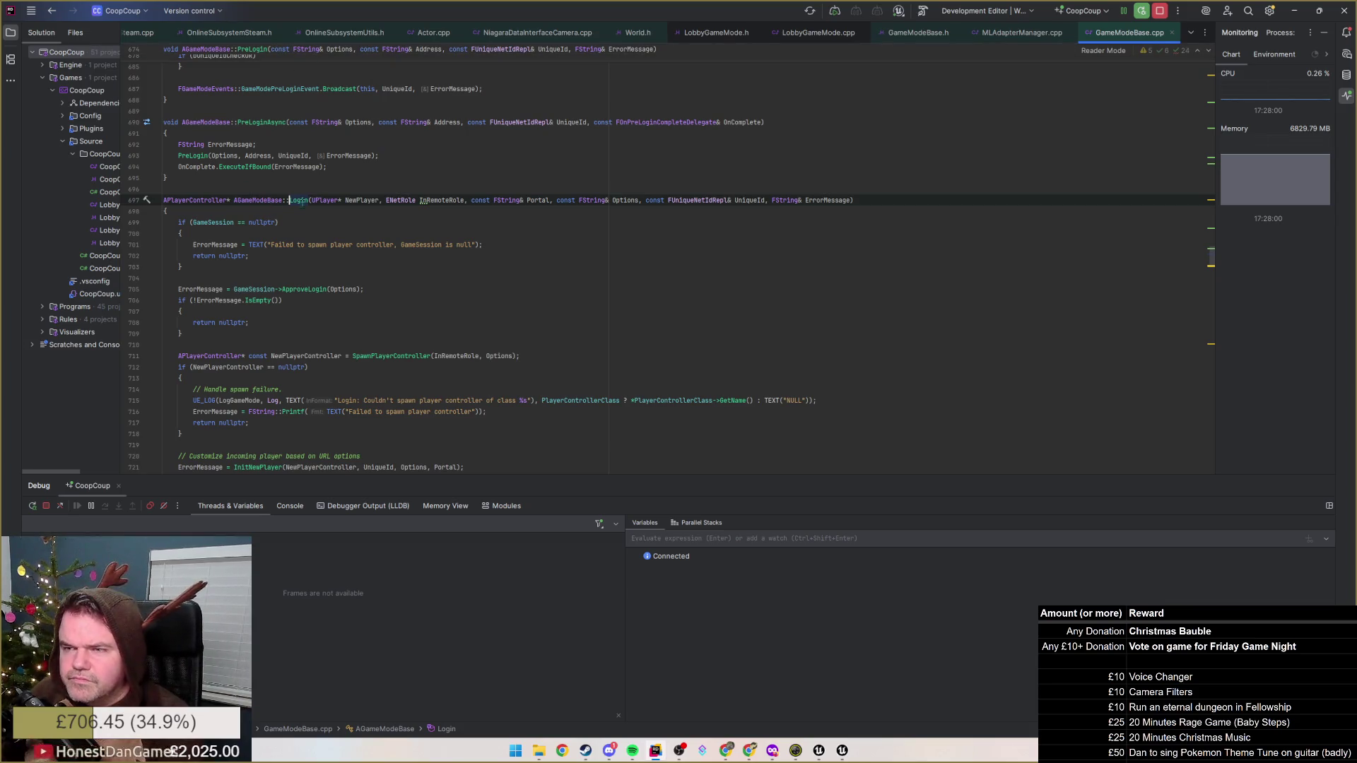
Review Login's UPlayer and FUniqueNetIdRepl UniqueId parameters and the SpawnPlayerController call
left_click(315, 199)
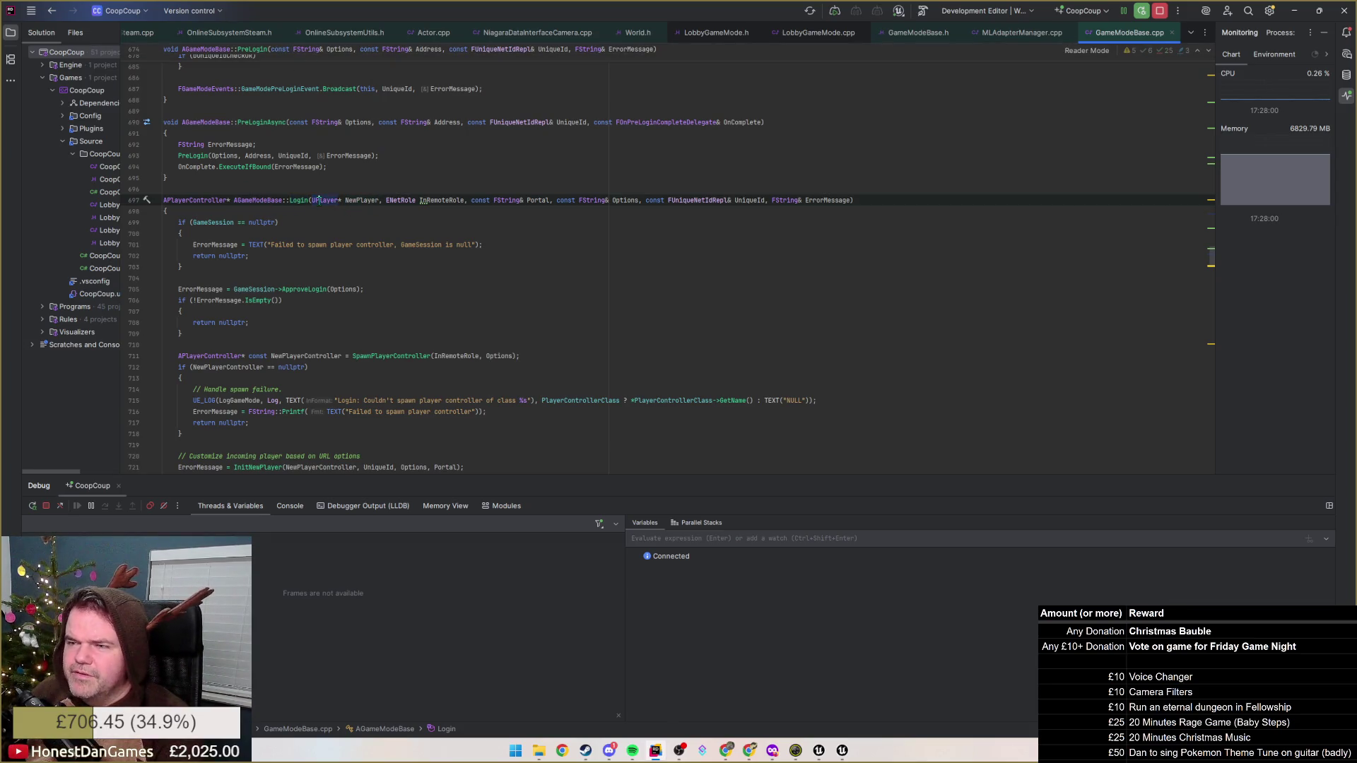
double_click(320, 200)
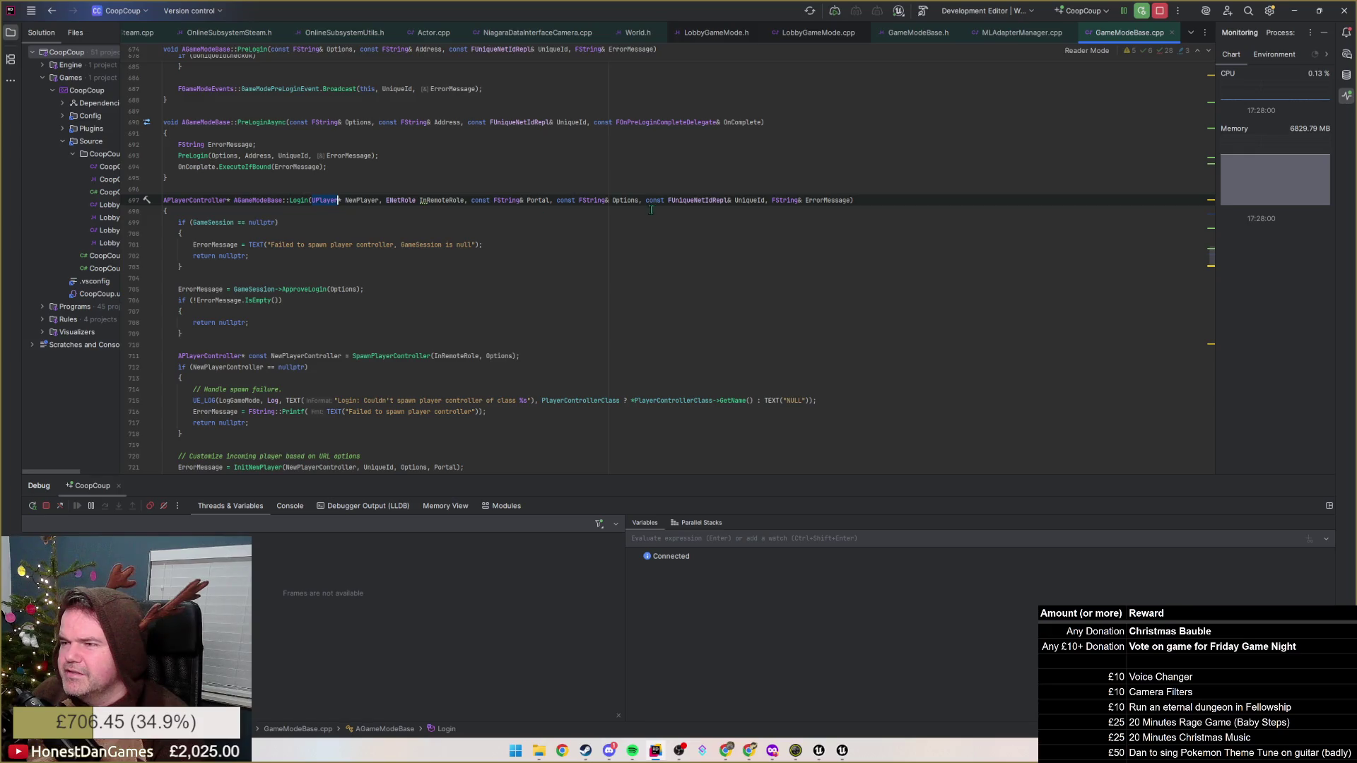
double_click(700, 199)
double_click(749, 199)
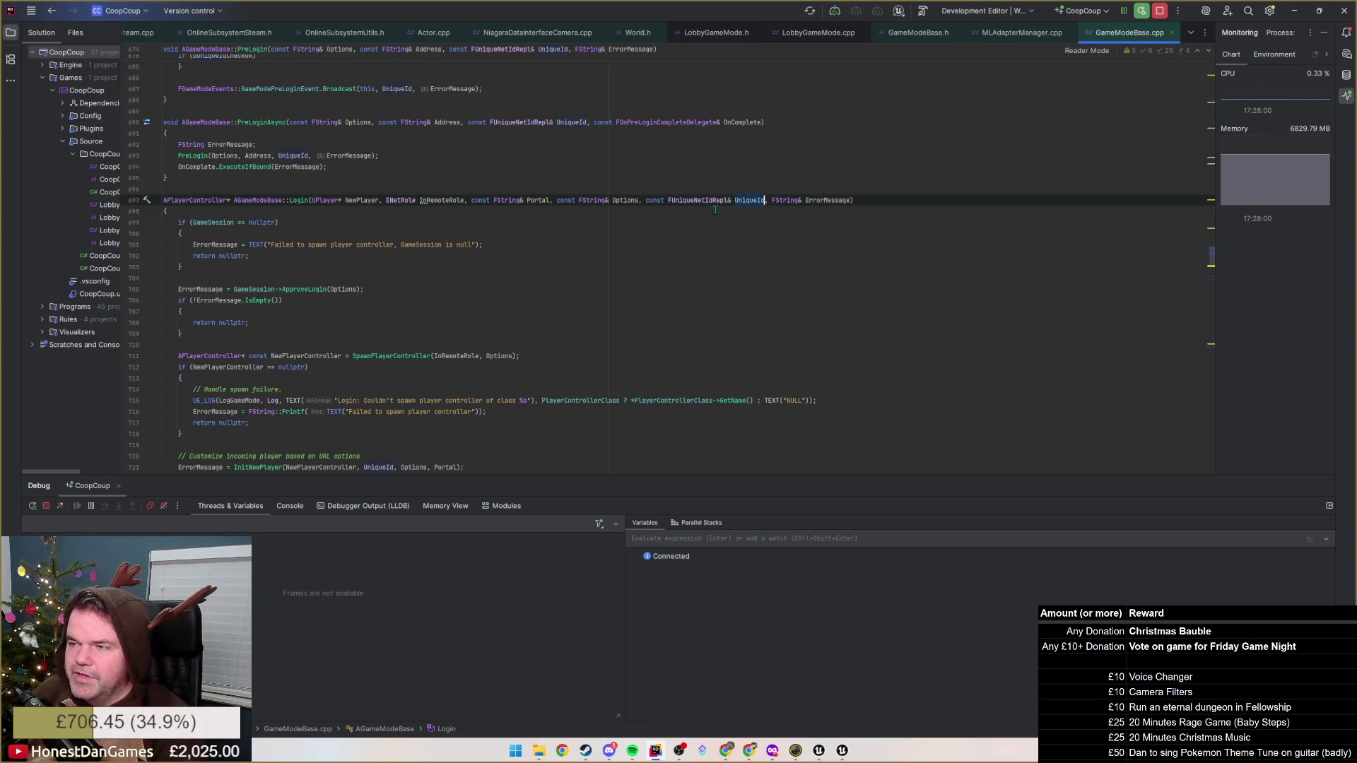
double_click(673, 201)
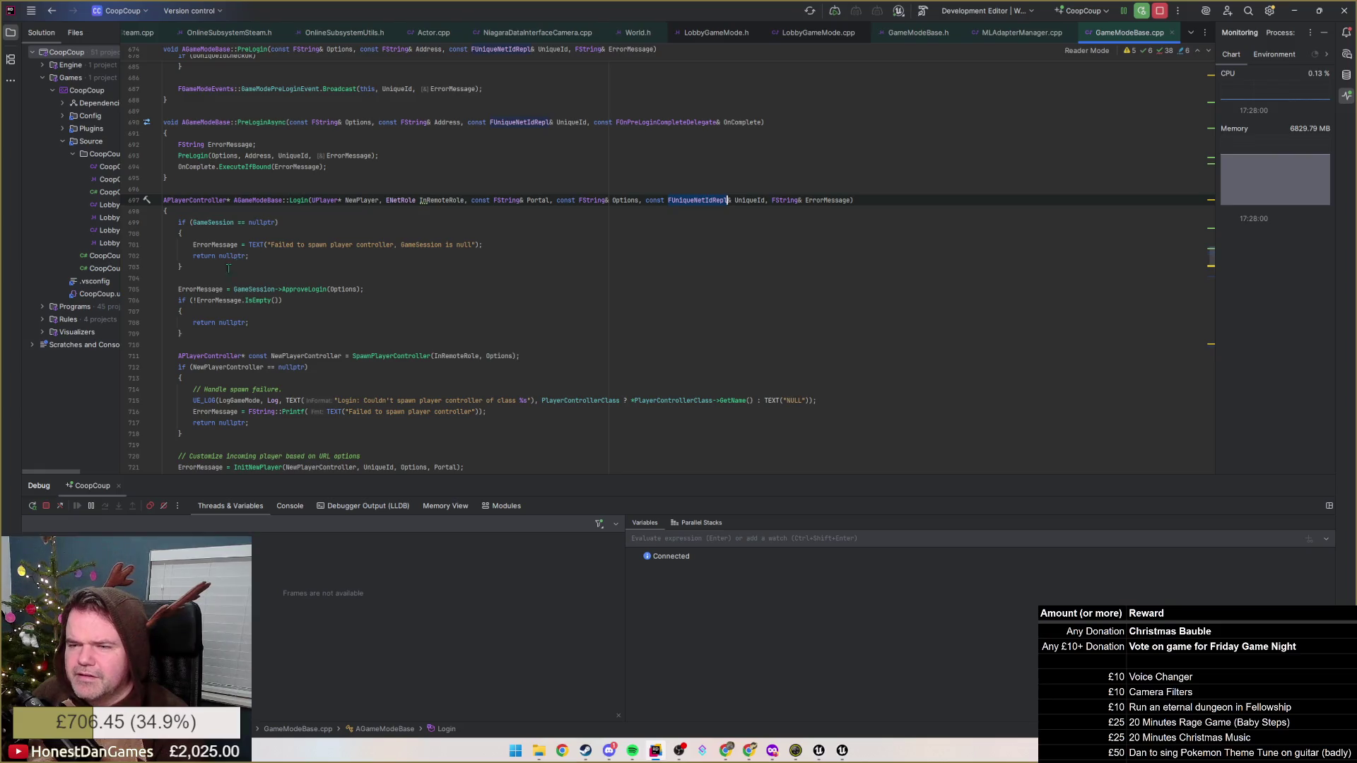
scroll(227, 269, "down", 2)
left_click(263, 300)
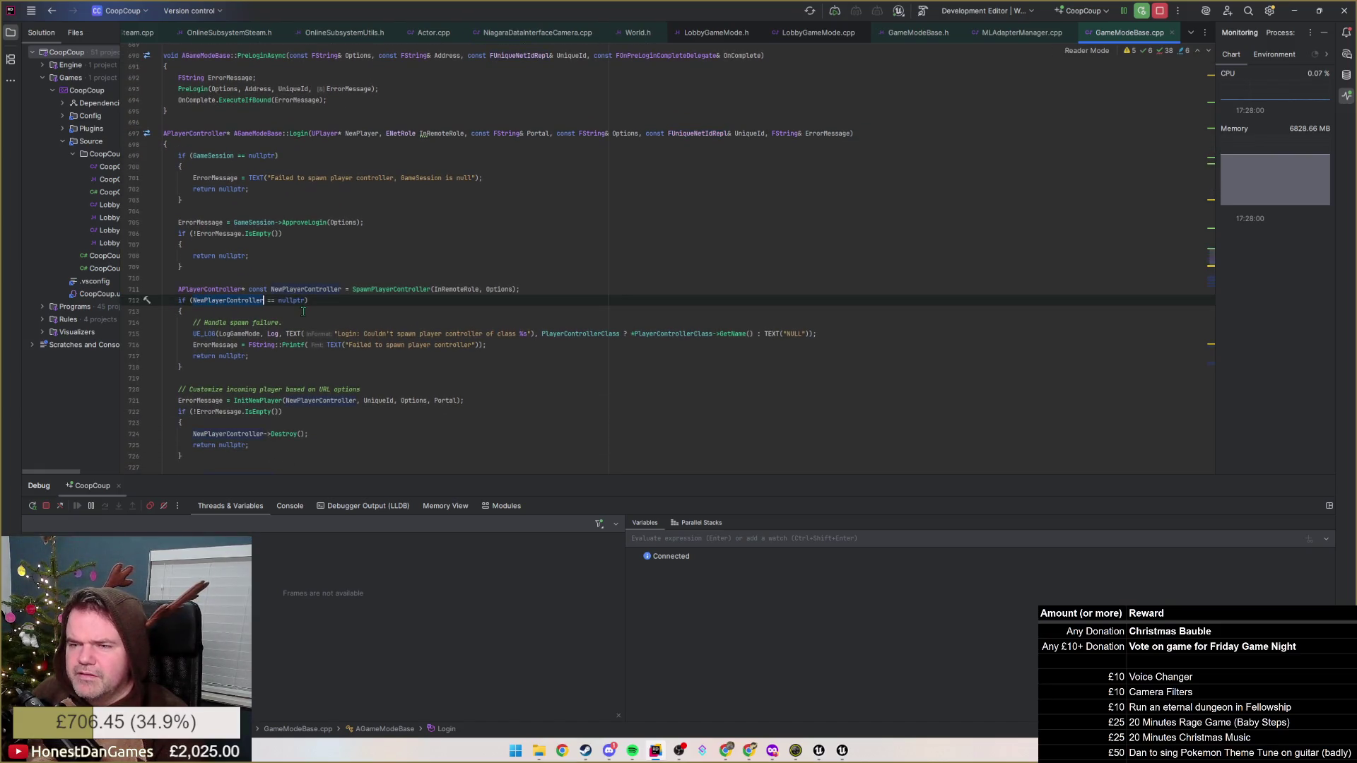
left_click(430, 289)
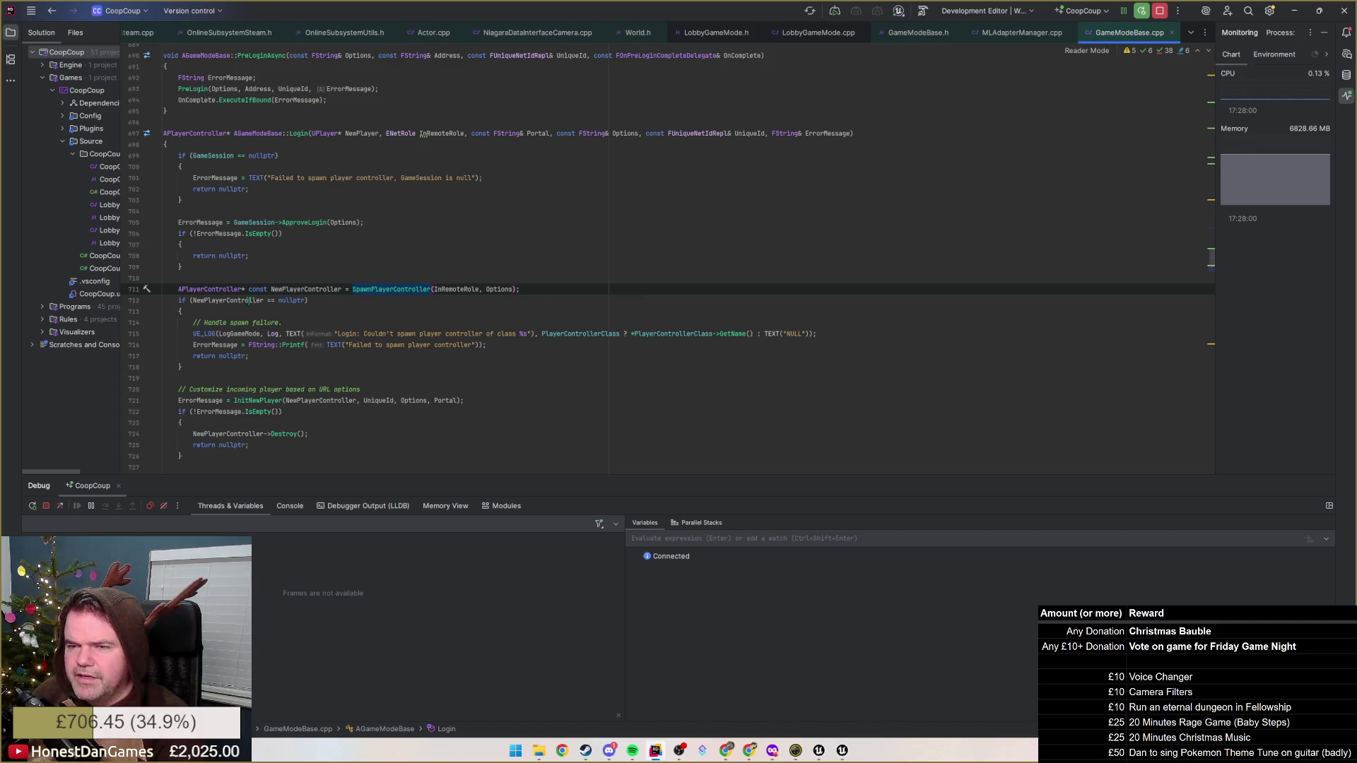
mouse_move(227, 300)
scroll(261, 302, "down", 1)
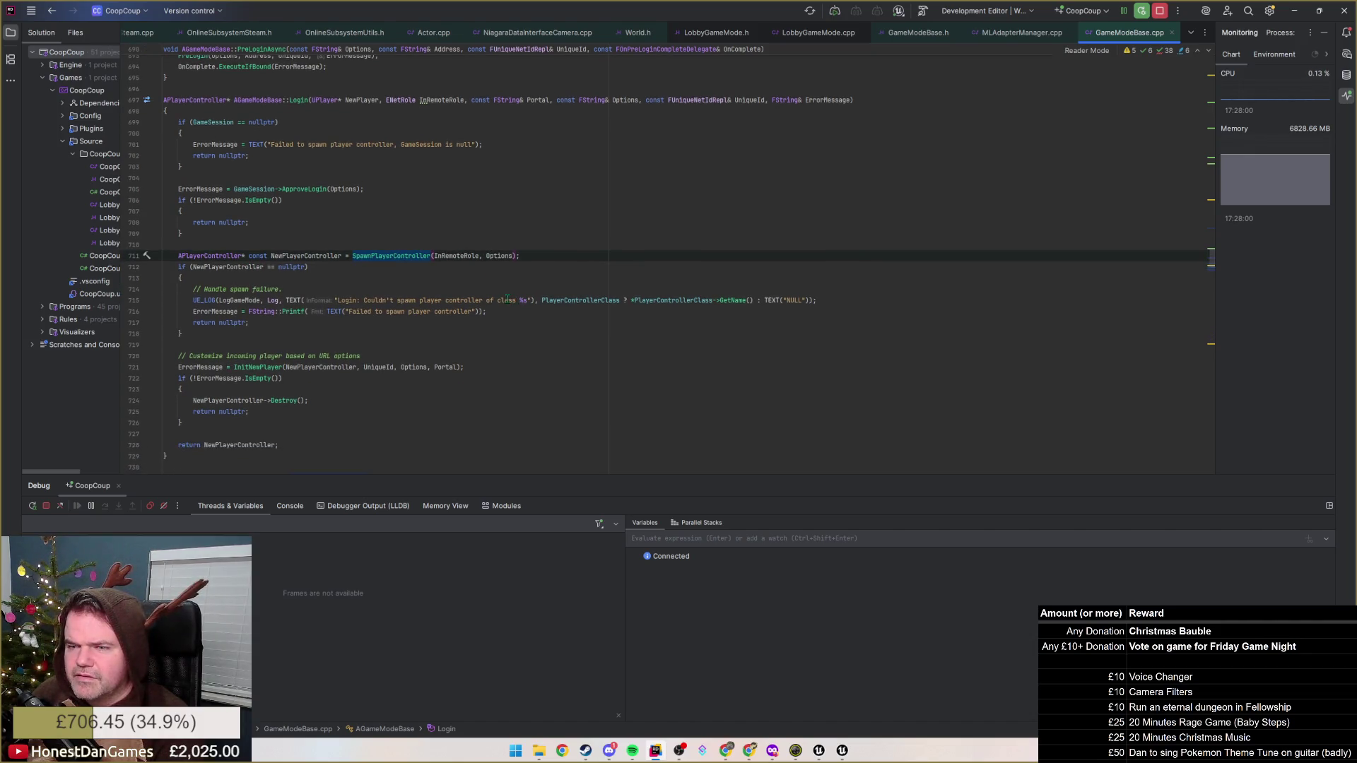
scroll(501, 300, "down", 2)
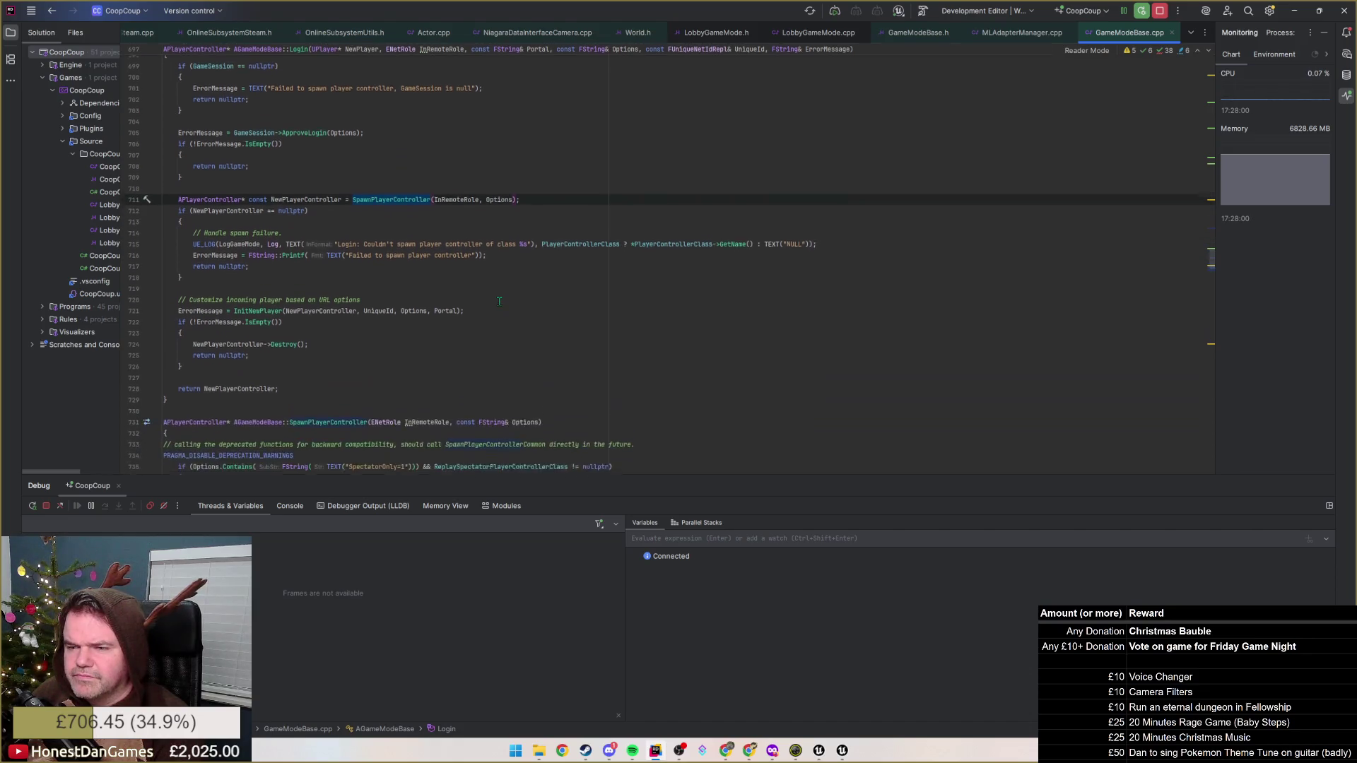
scroll(498, 300, "up", 1)
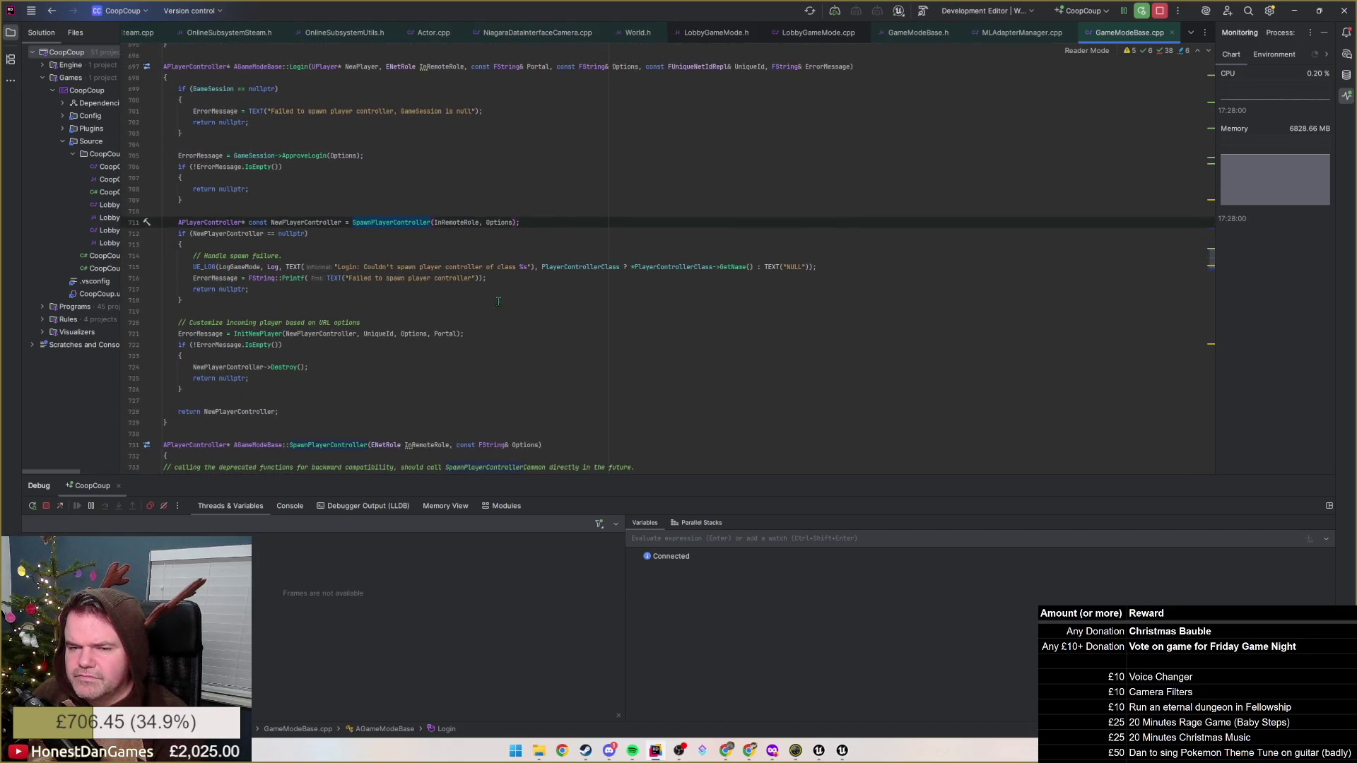
scroll(498, 300, "up", 1)
scroll(498, 299, "up", 2)
scroll(498, 300, "up", 1)
scroll(343, 223, "up", 3)
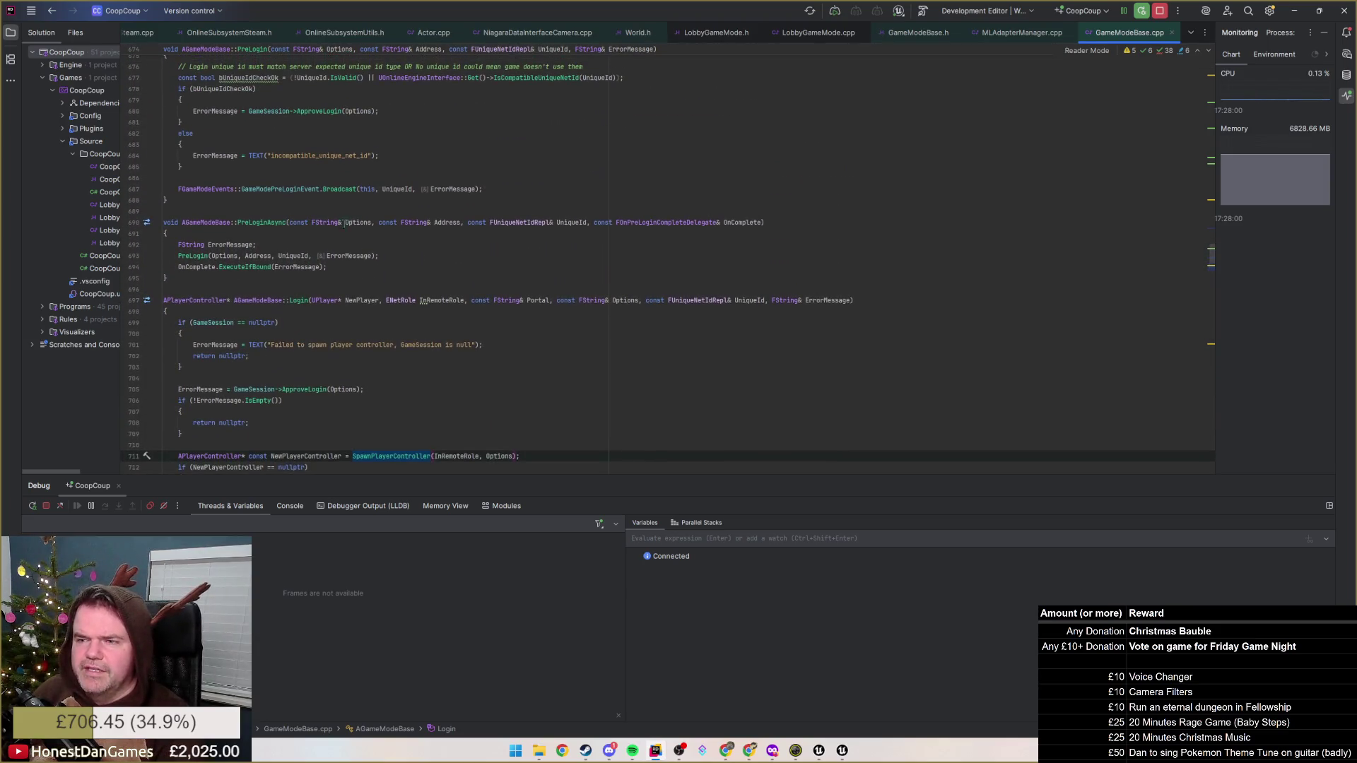
scroll(191, 233, "up", 2)
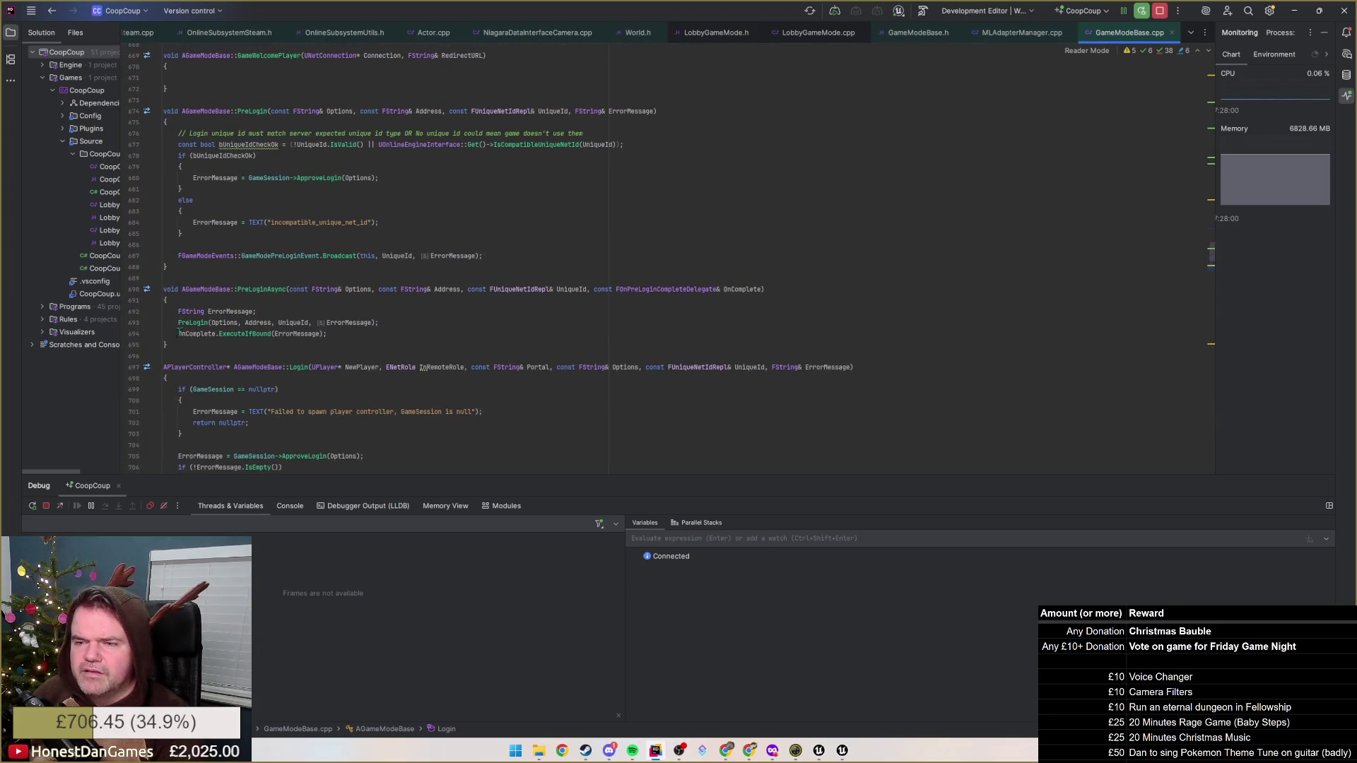
Read PreLogin's unique id comment, the bUniqueIdCheckOk condition and the ApproveLogin line
left_click(208, 323)
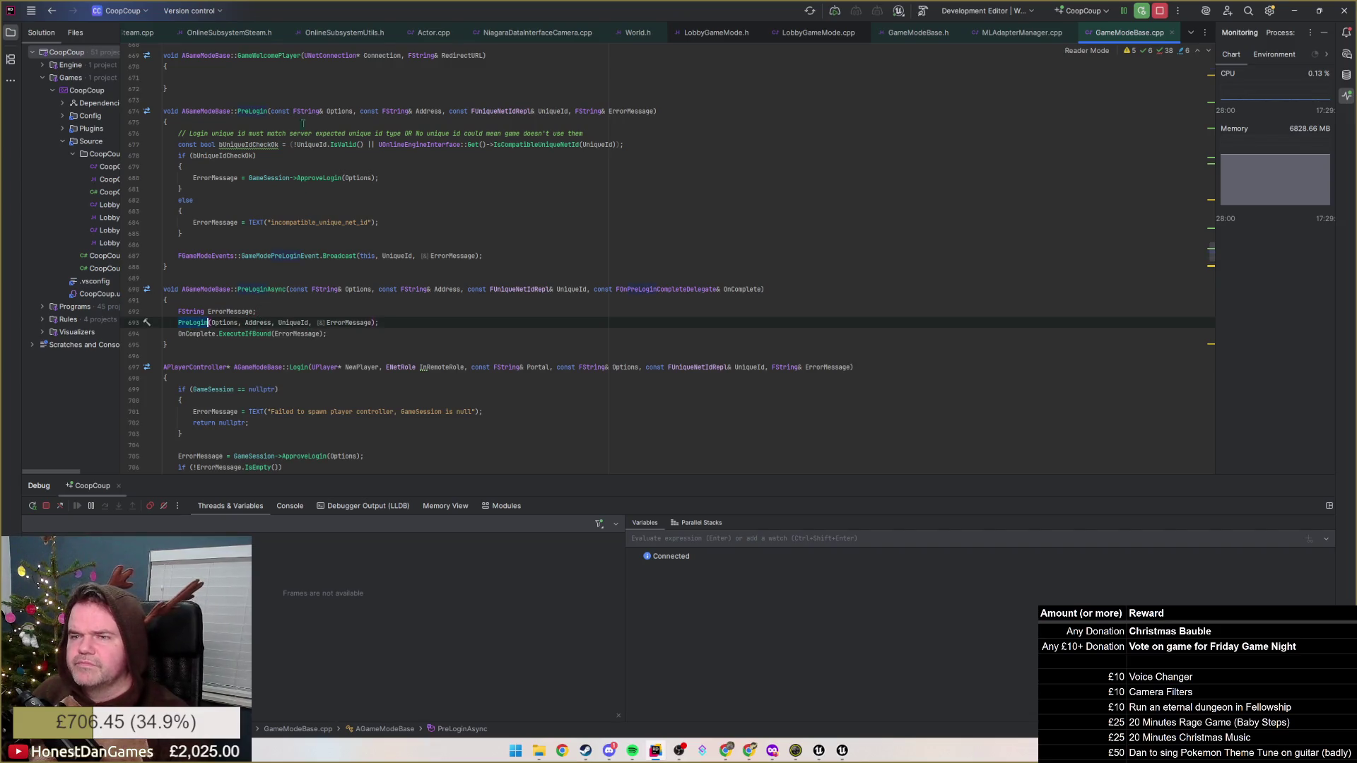
scroll(308, 333, "up", 1)
scroll(217, 211, "up", 1)
left_click(198, 222)
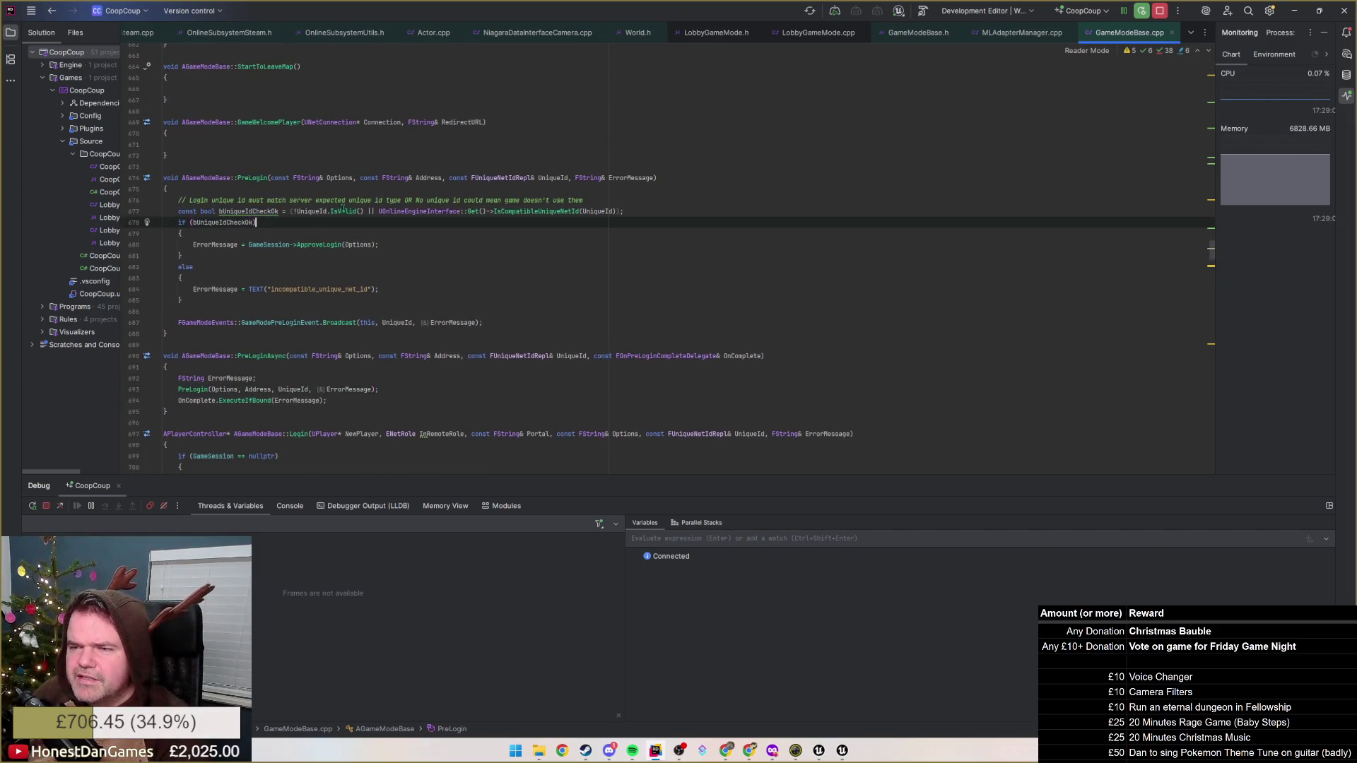
left_click(260, 199)
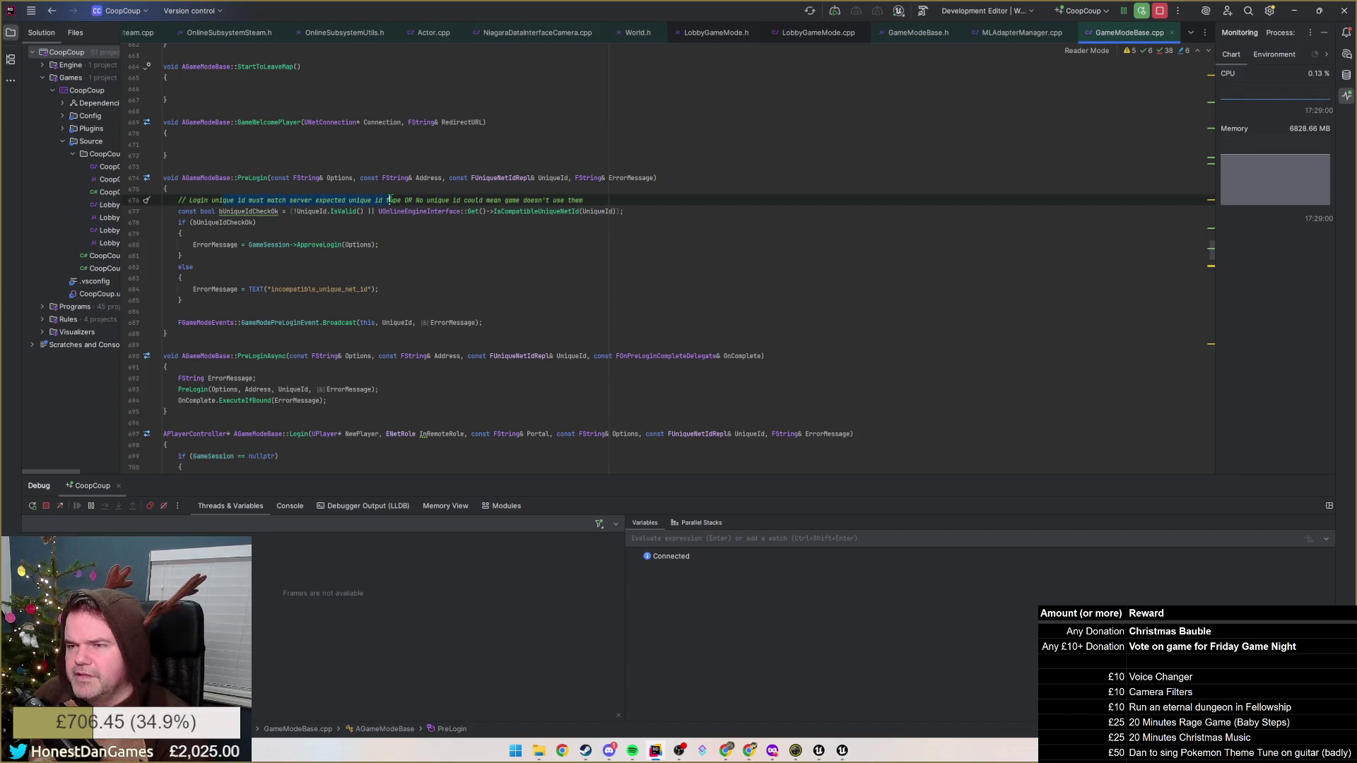
left_click_drag(404, 200, 585, 200)
left_click(599, 200)
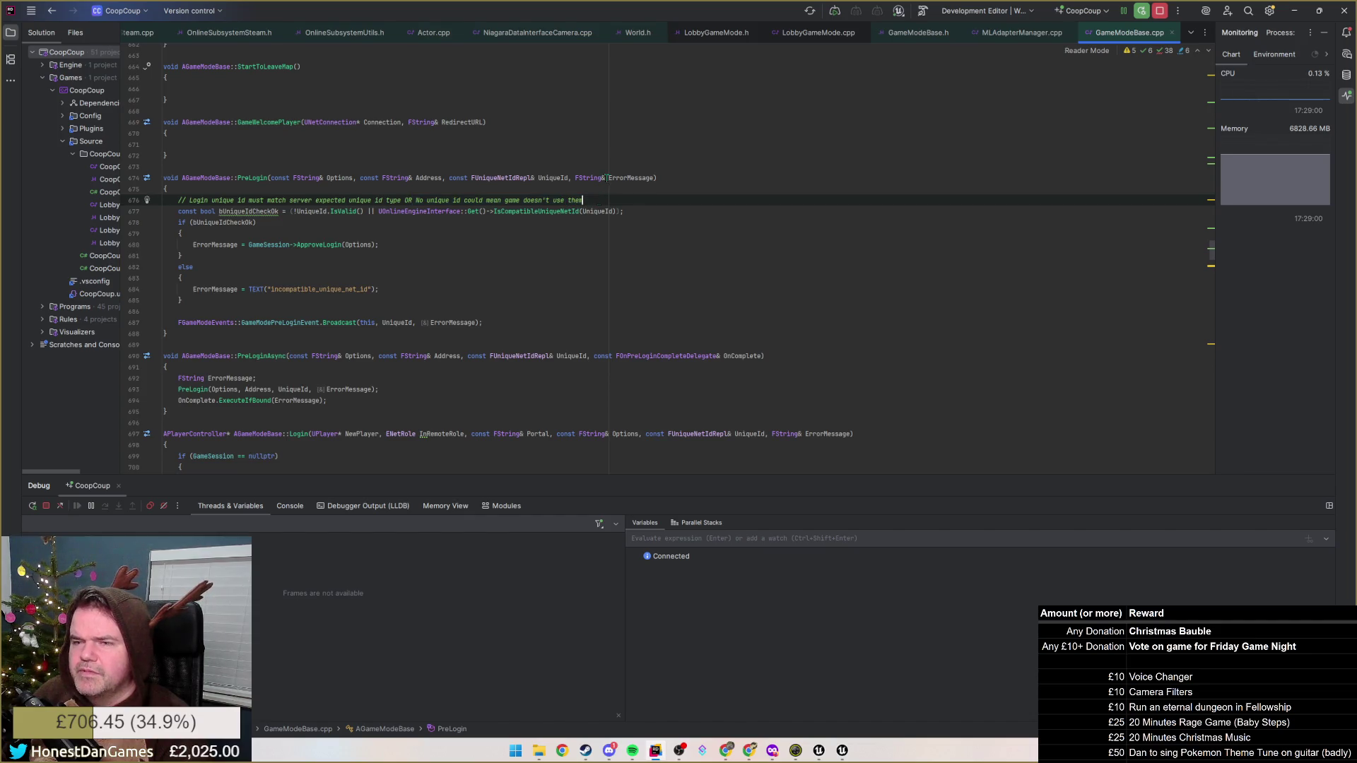
key("Down")
key("Down")
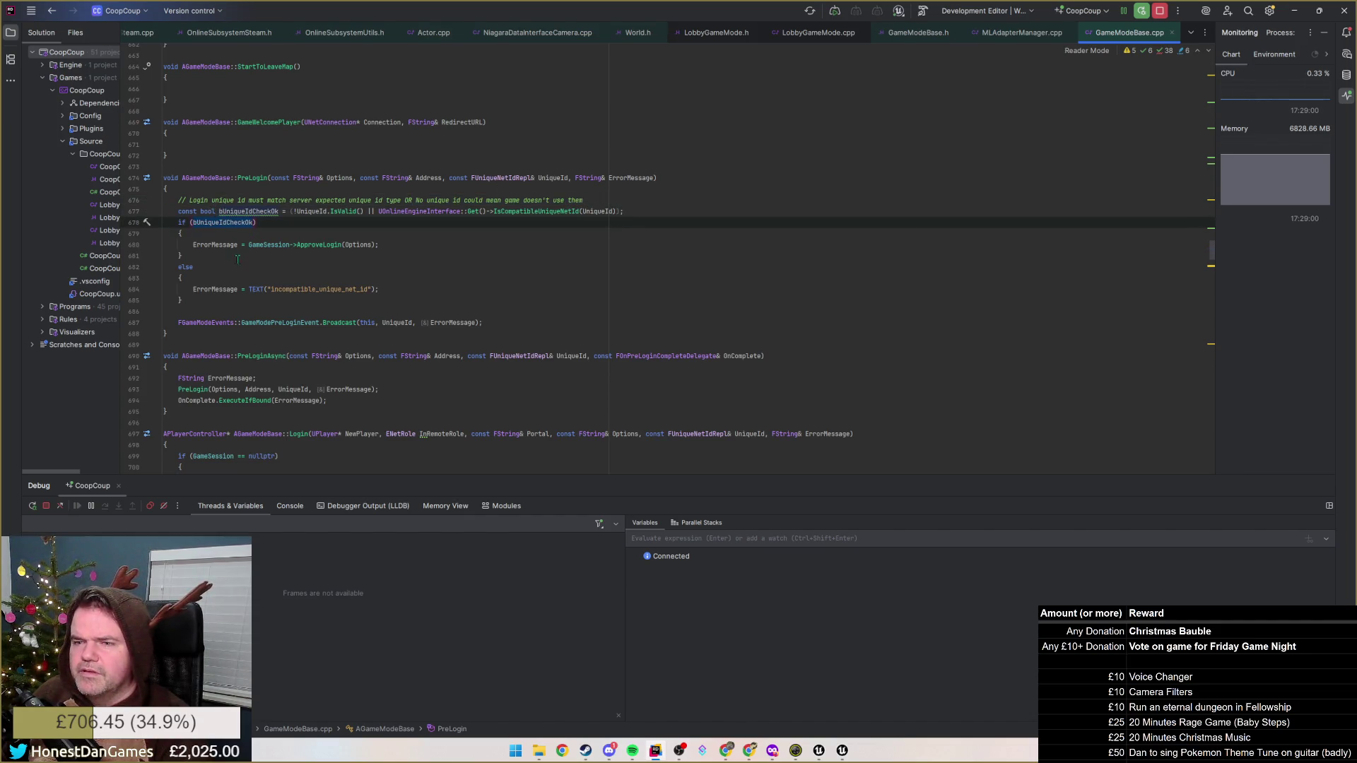
left_click(208, 244)
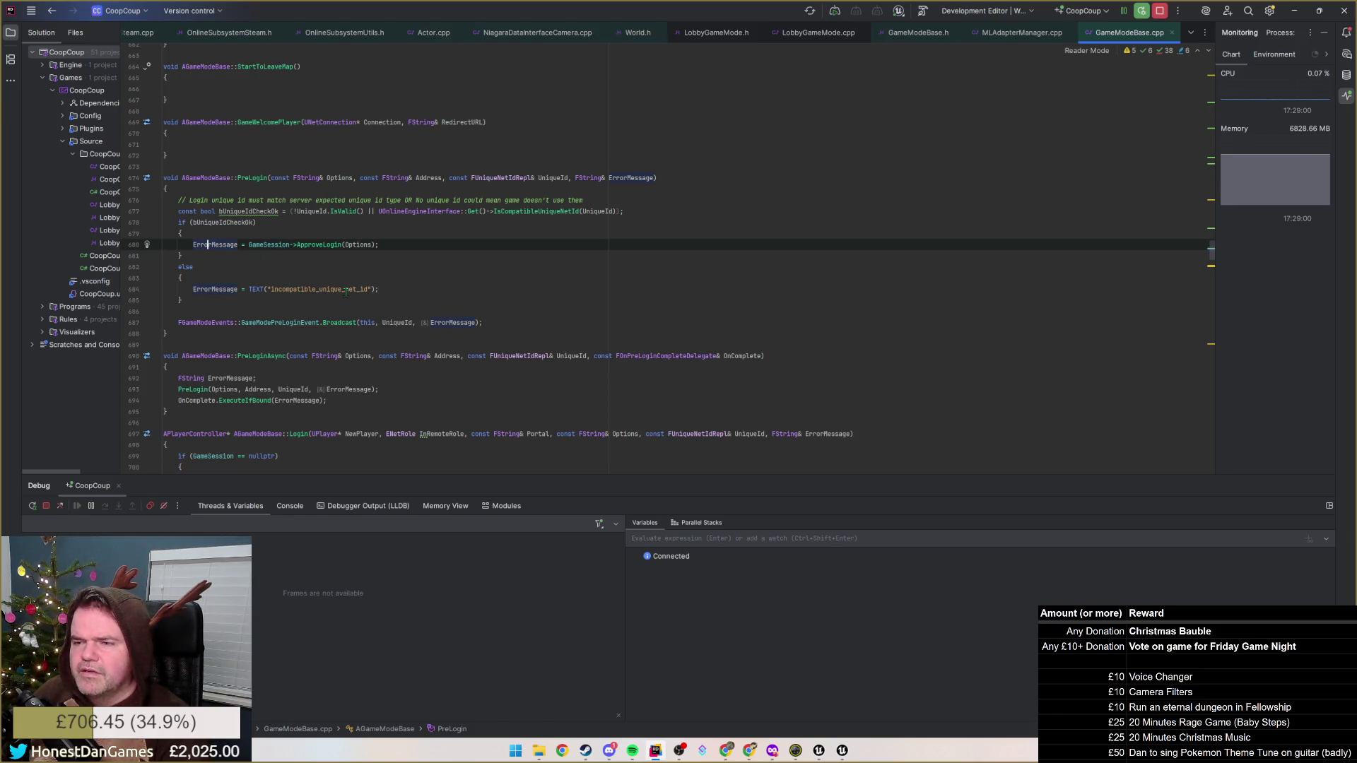
Open ApproveLogin in GameSession.cpp, return to PreLogin and start an in-file search for GameSession
left_click(342, 243)
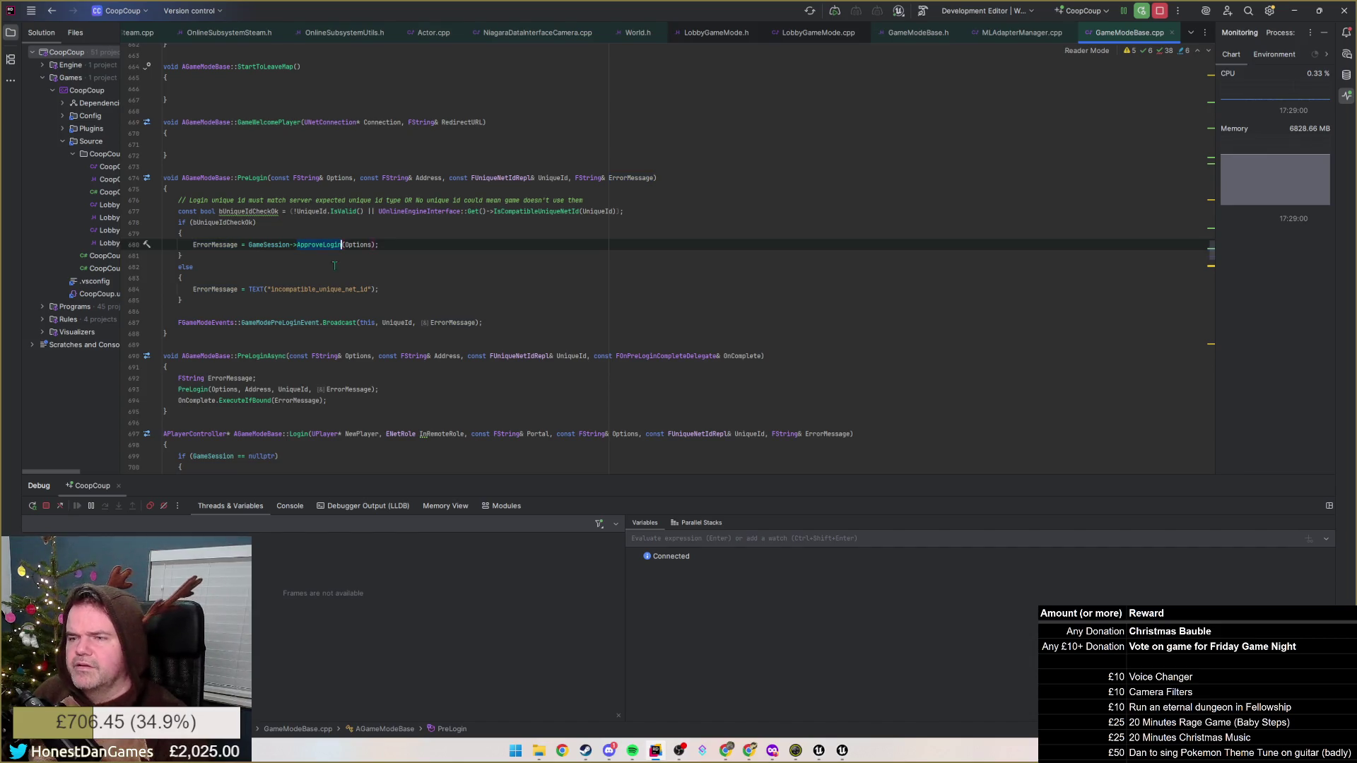
key("F12")
key("ctrl+minus")
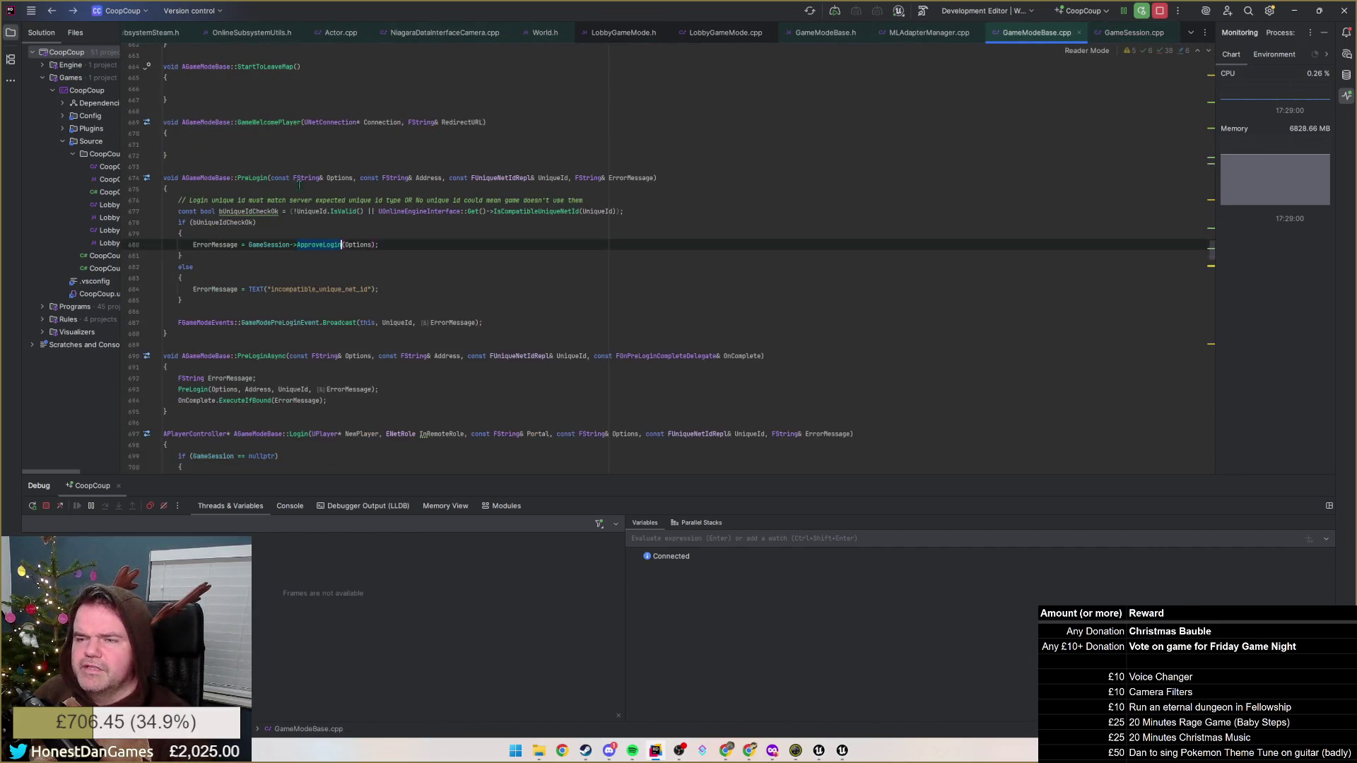
left_click(289, 244)
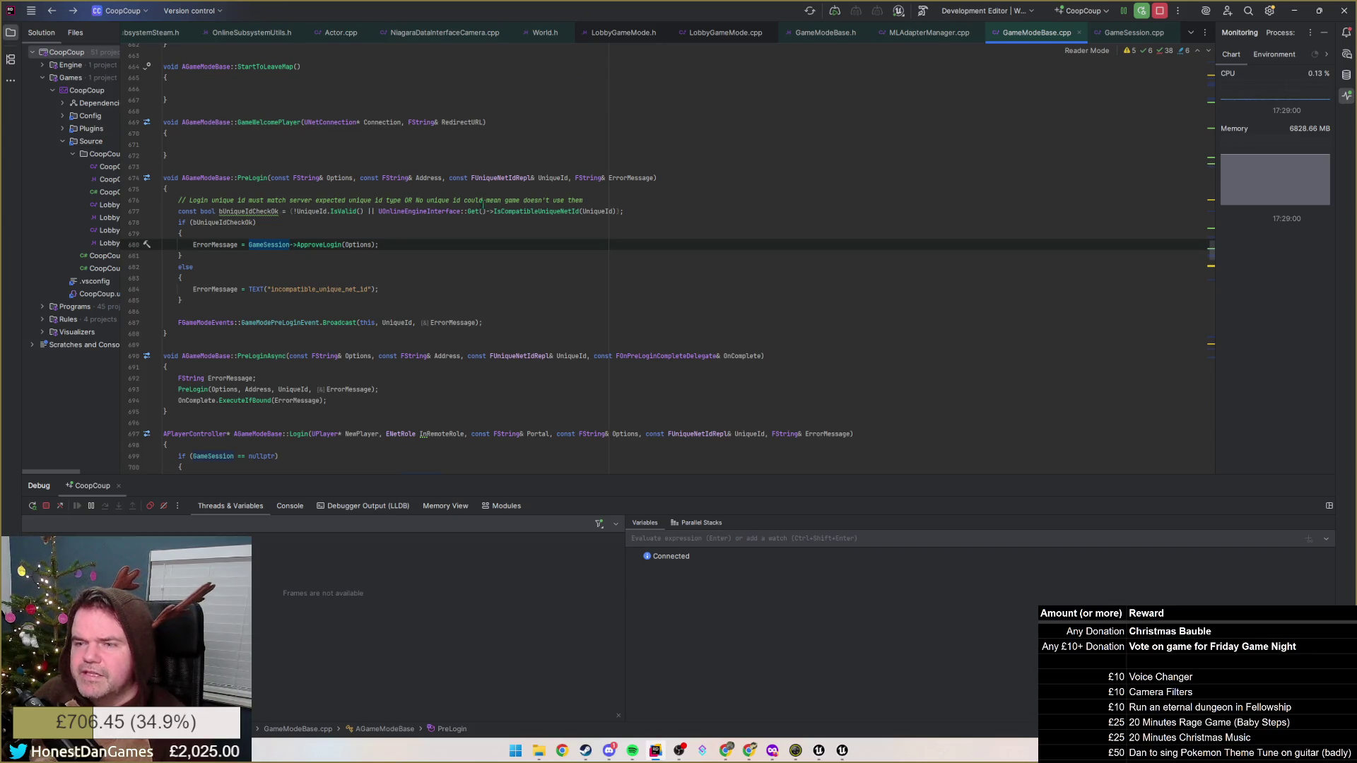
key("F12")
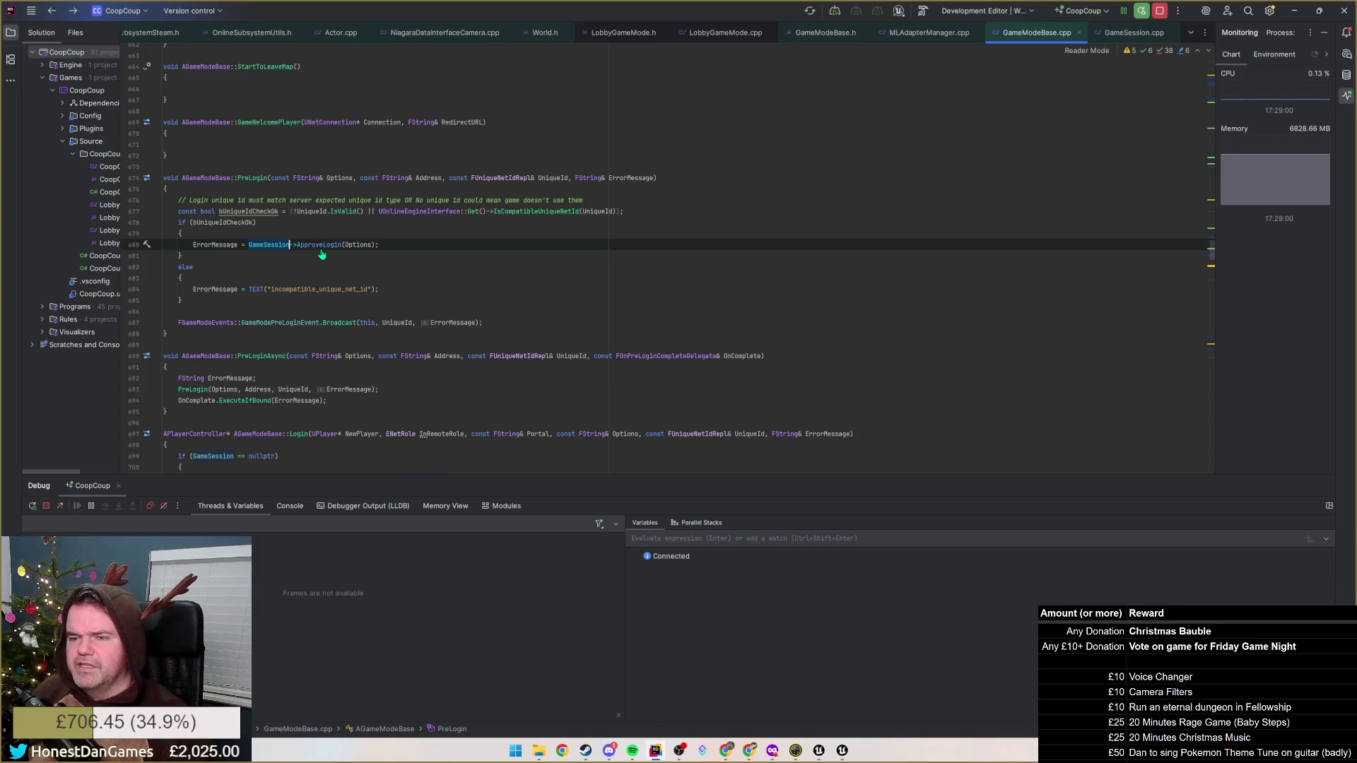
key("ctrl+f")
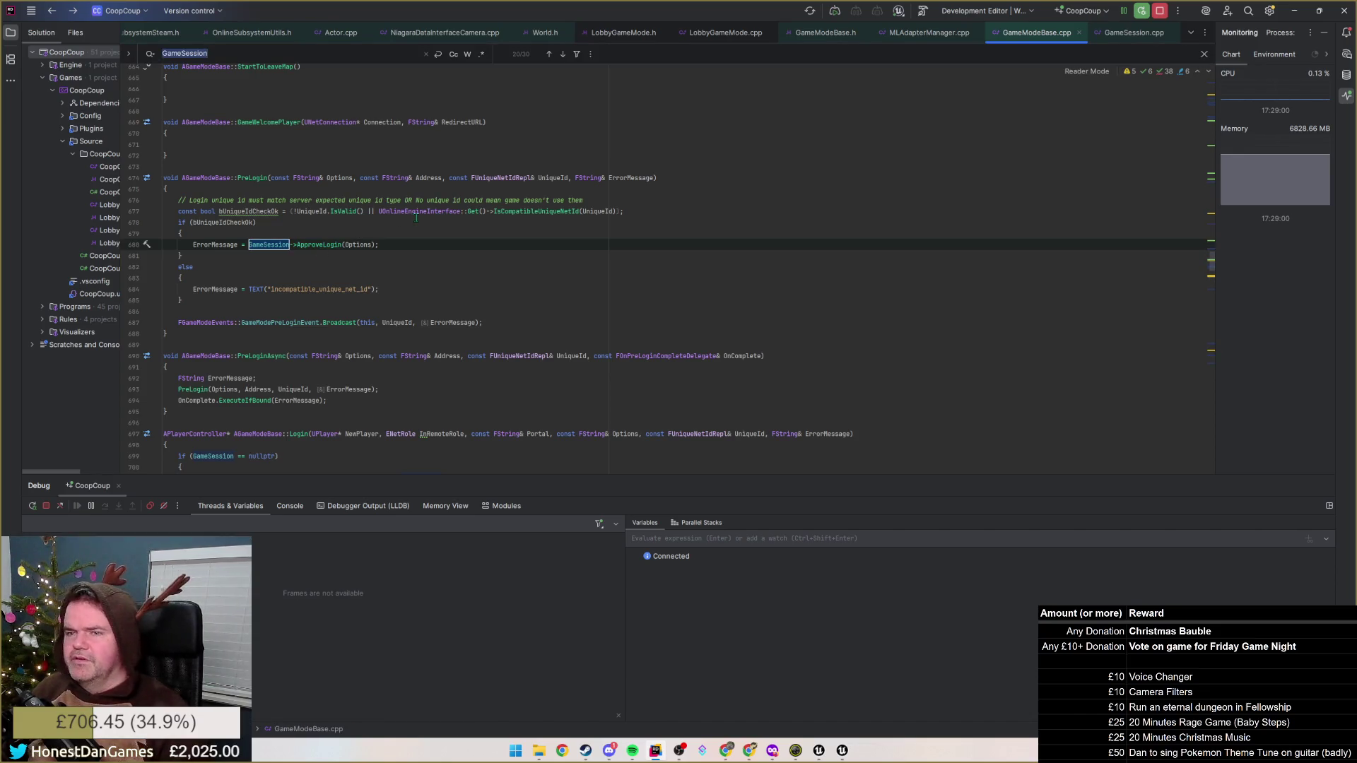
Inspect the transient GameSession declaration in GameModeBase.h, then return to the .cpp search
key("shift+Return")
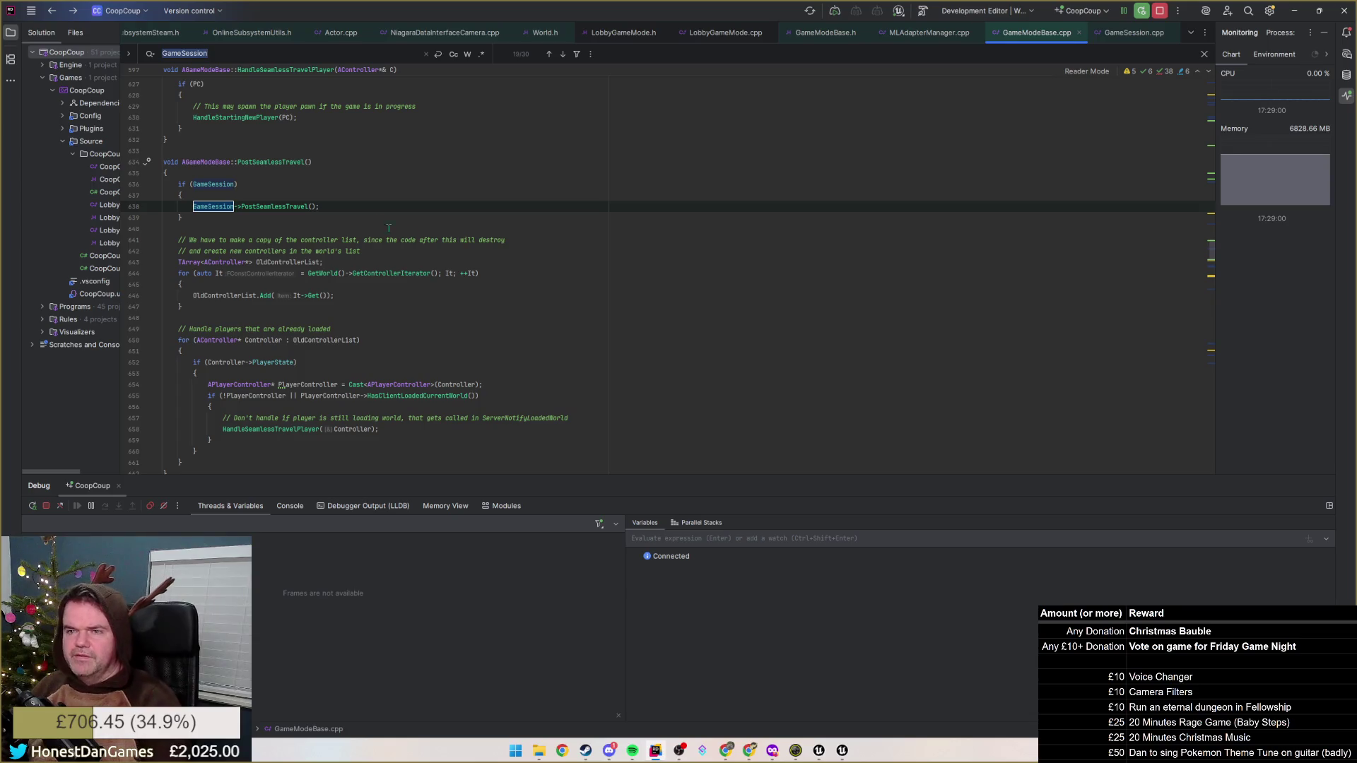
left_click(217, 206, "ctrl")
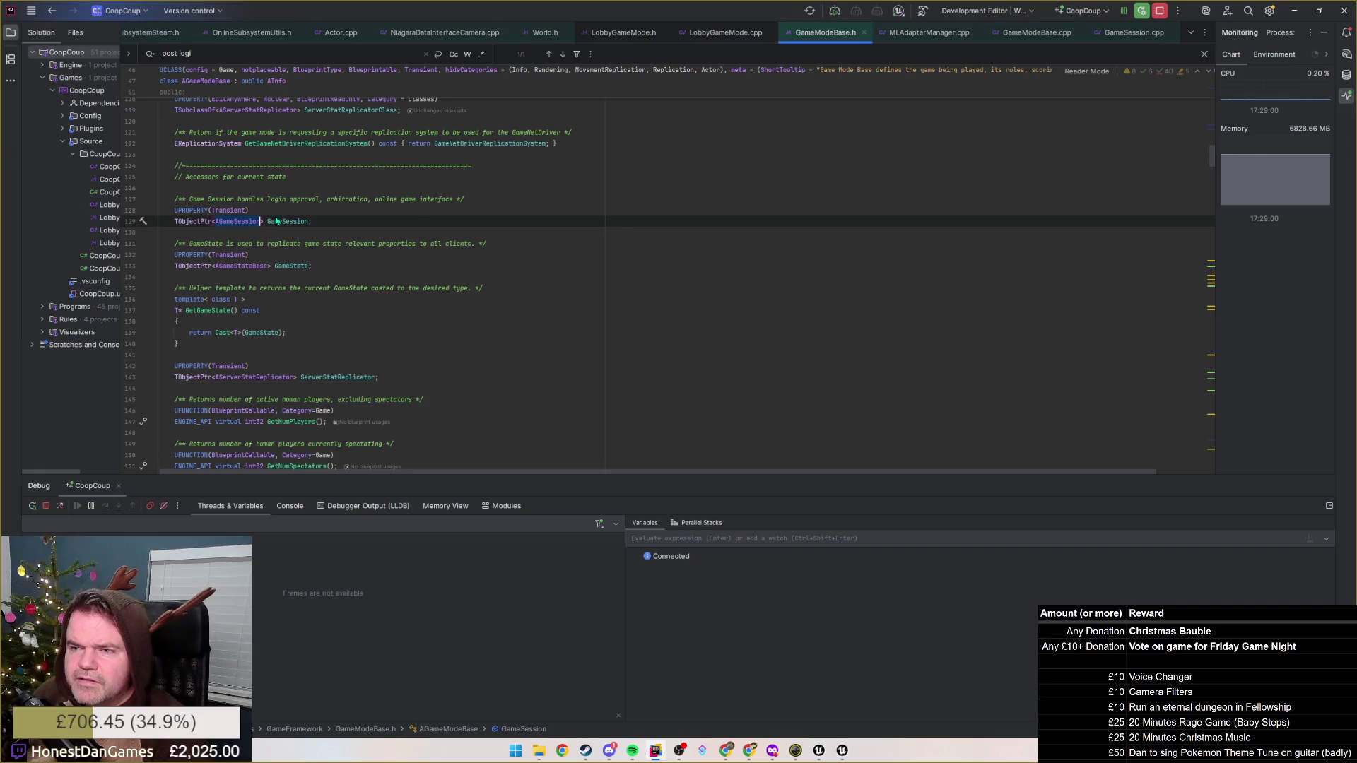
left_click(391, 201)
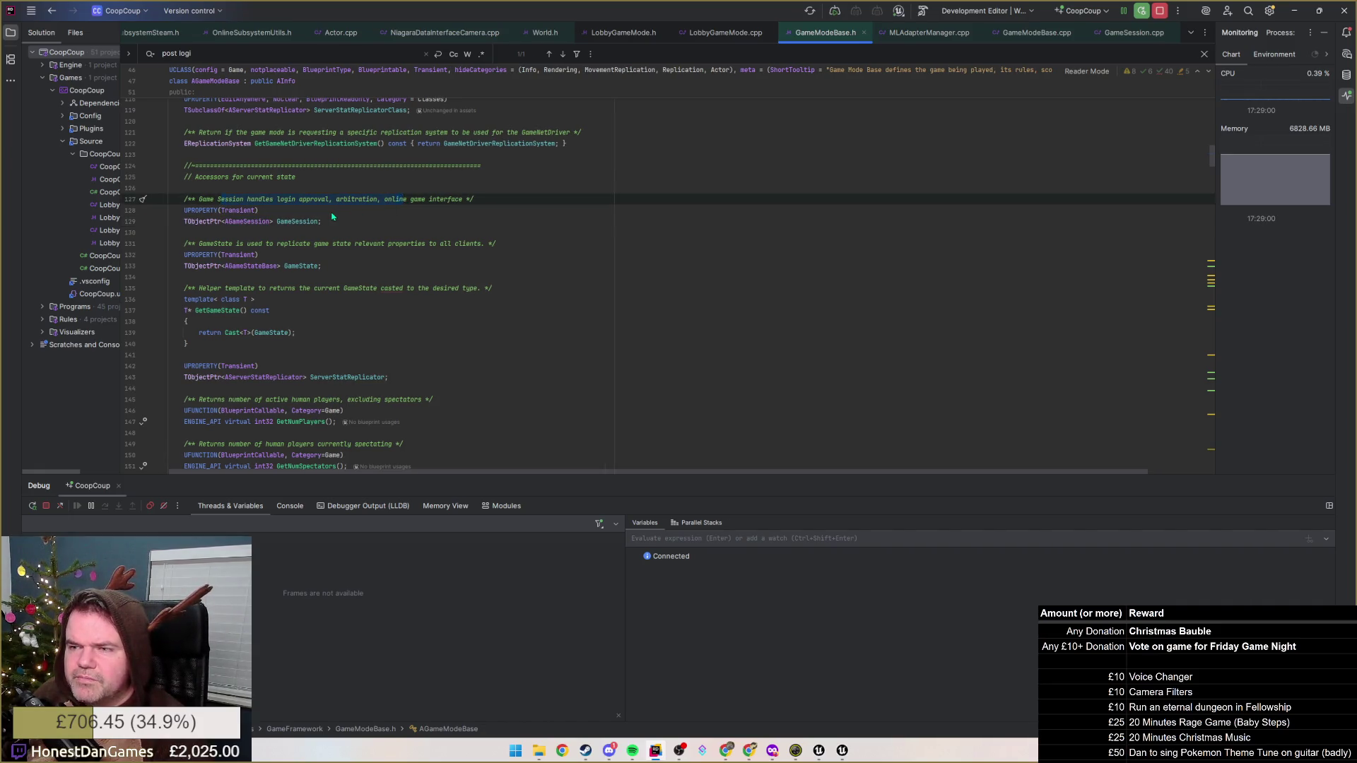
key("Down")
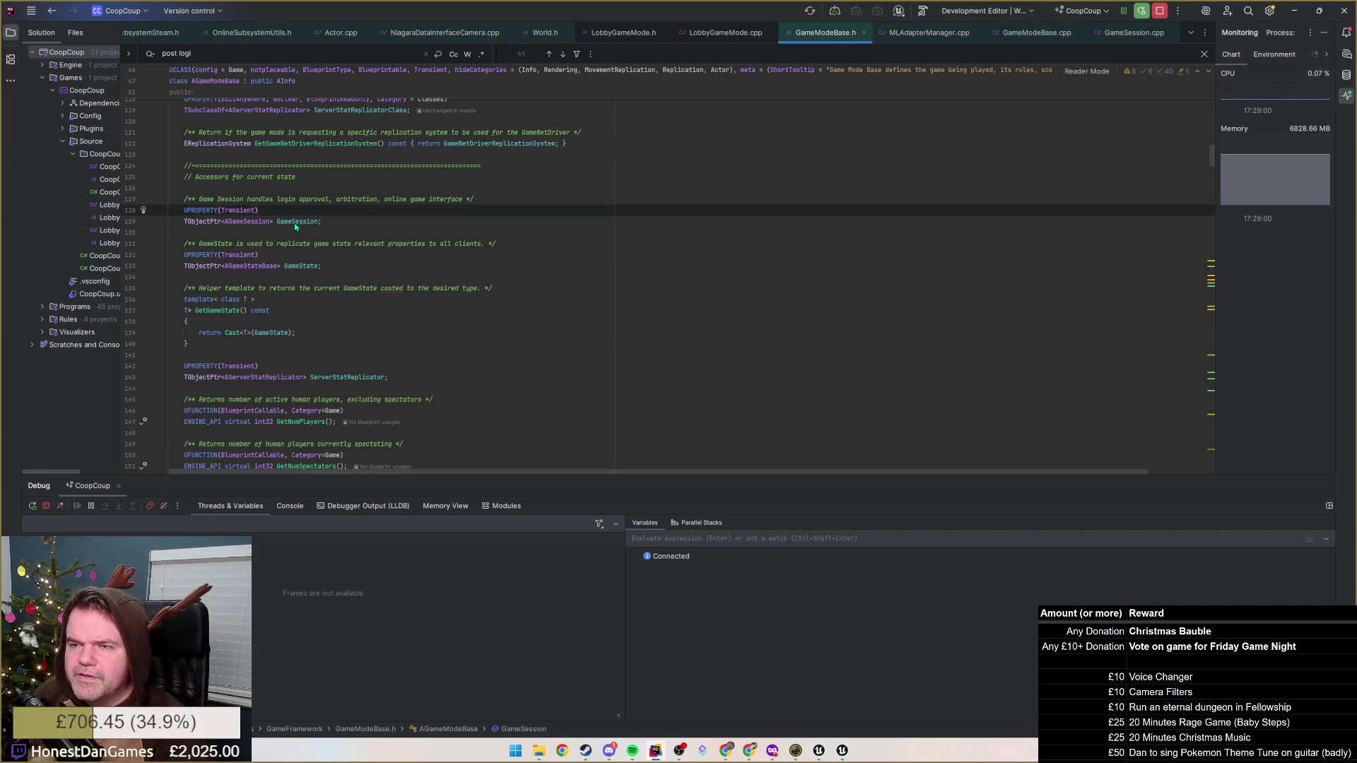
left_click(325, 222)
key("Up")
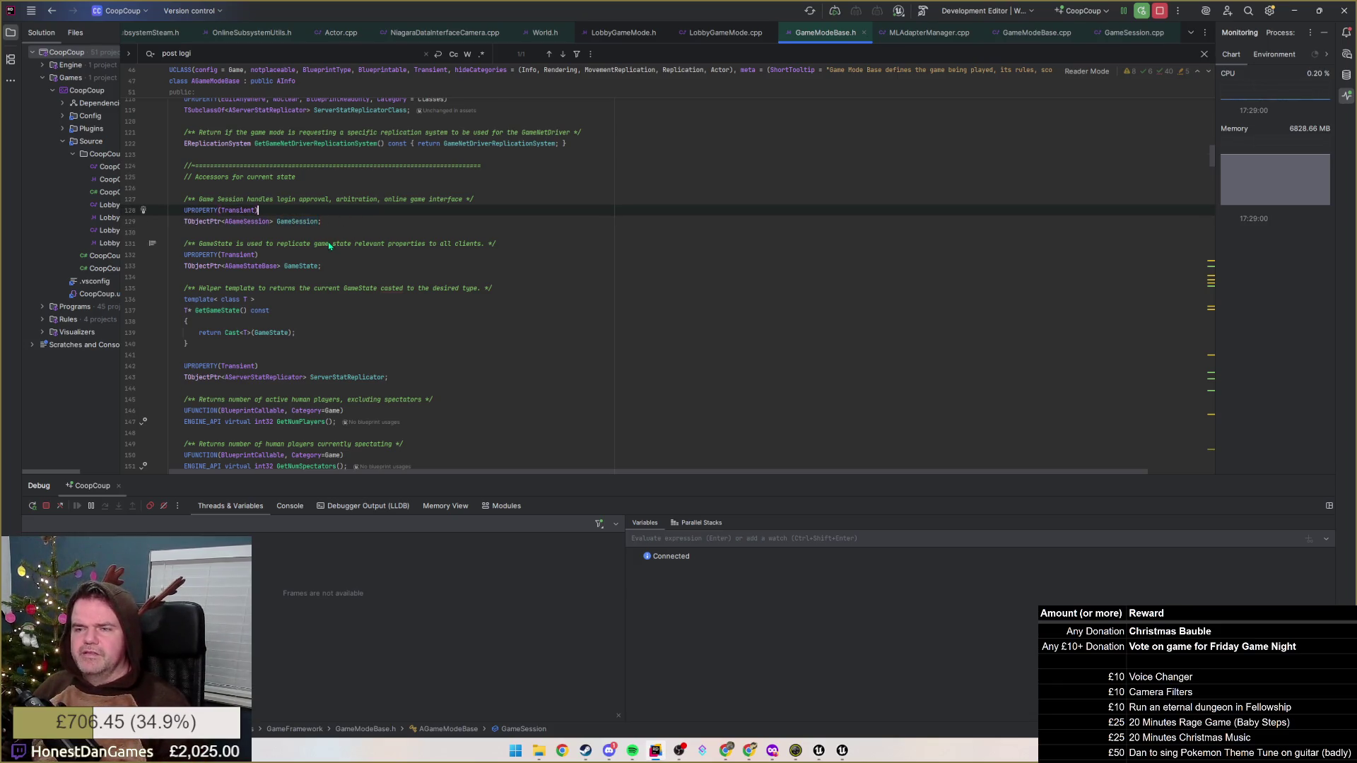
key("ctrl+alt+Home")
type("GameSession")
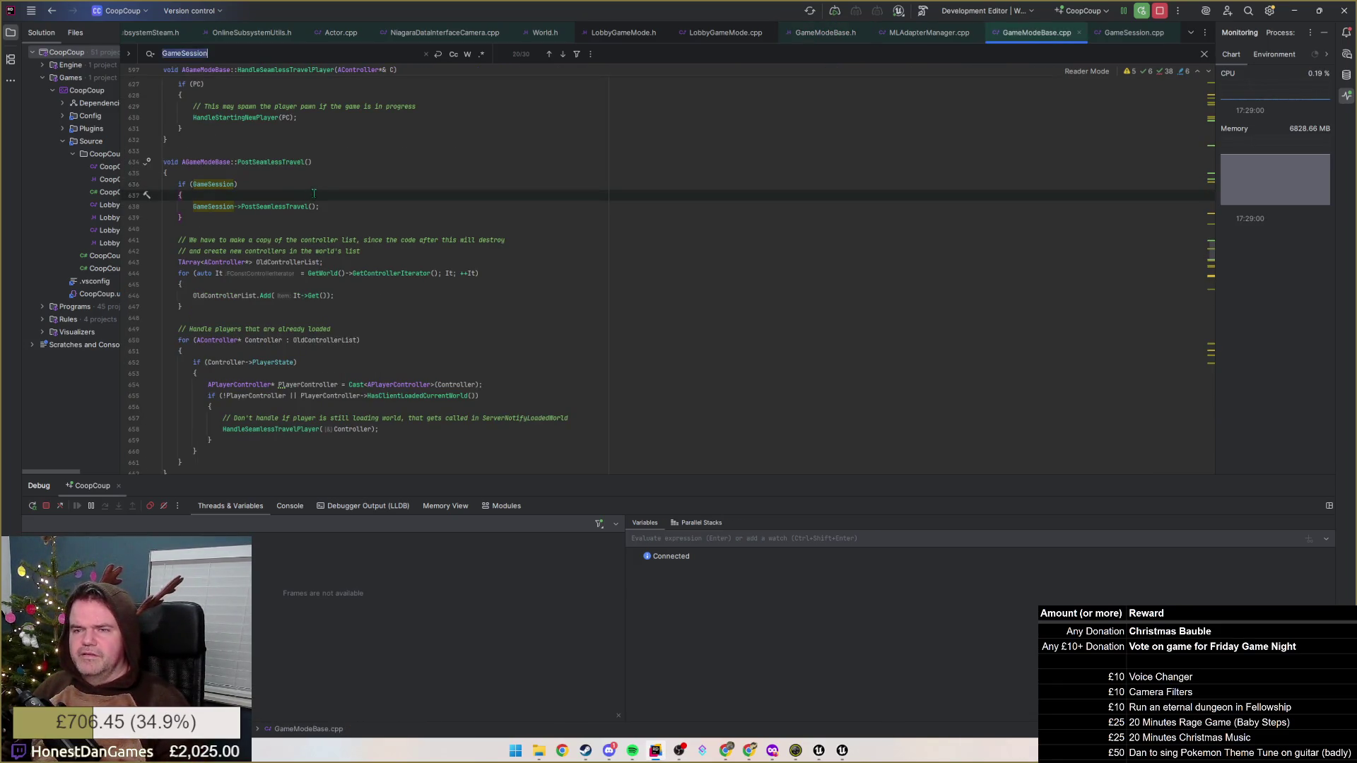
type(" =")
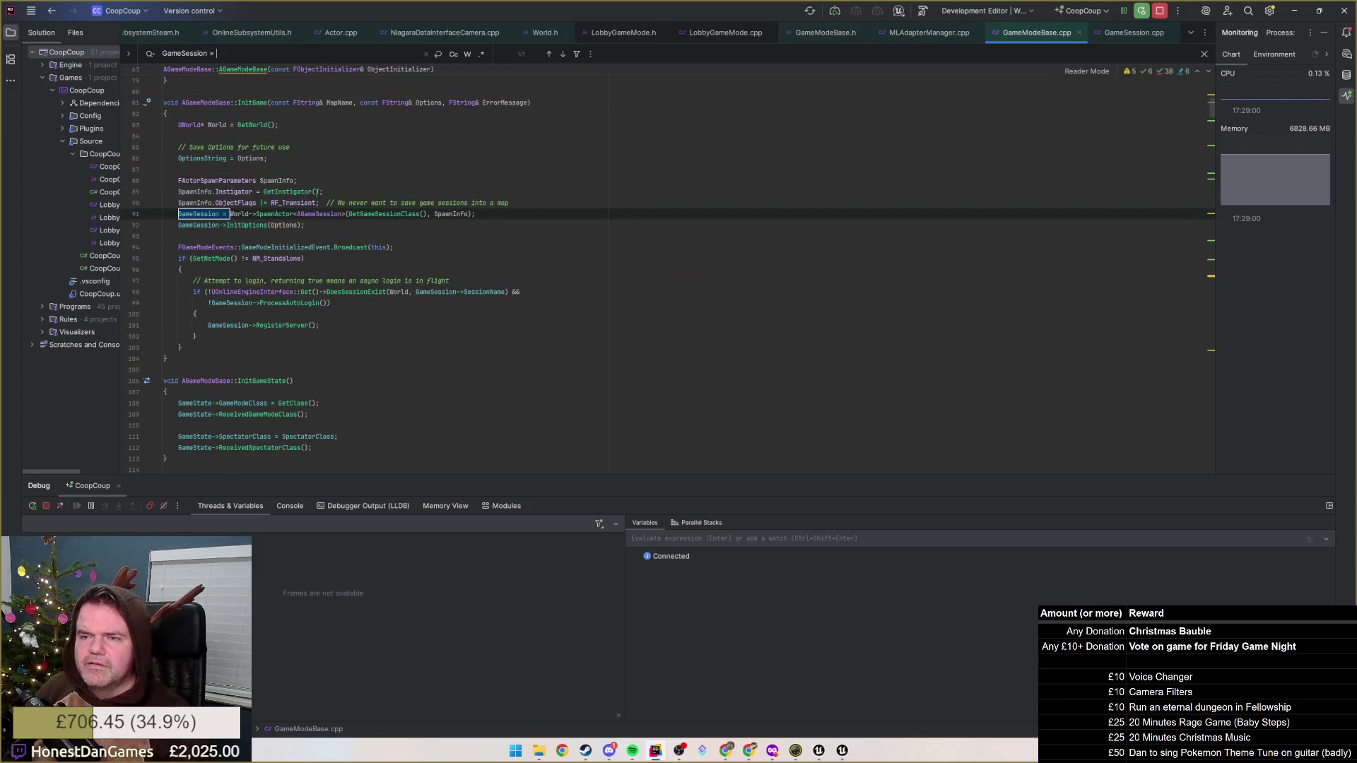
scroll(270, 199, "up", 2)
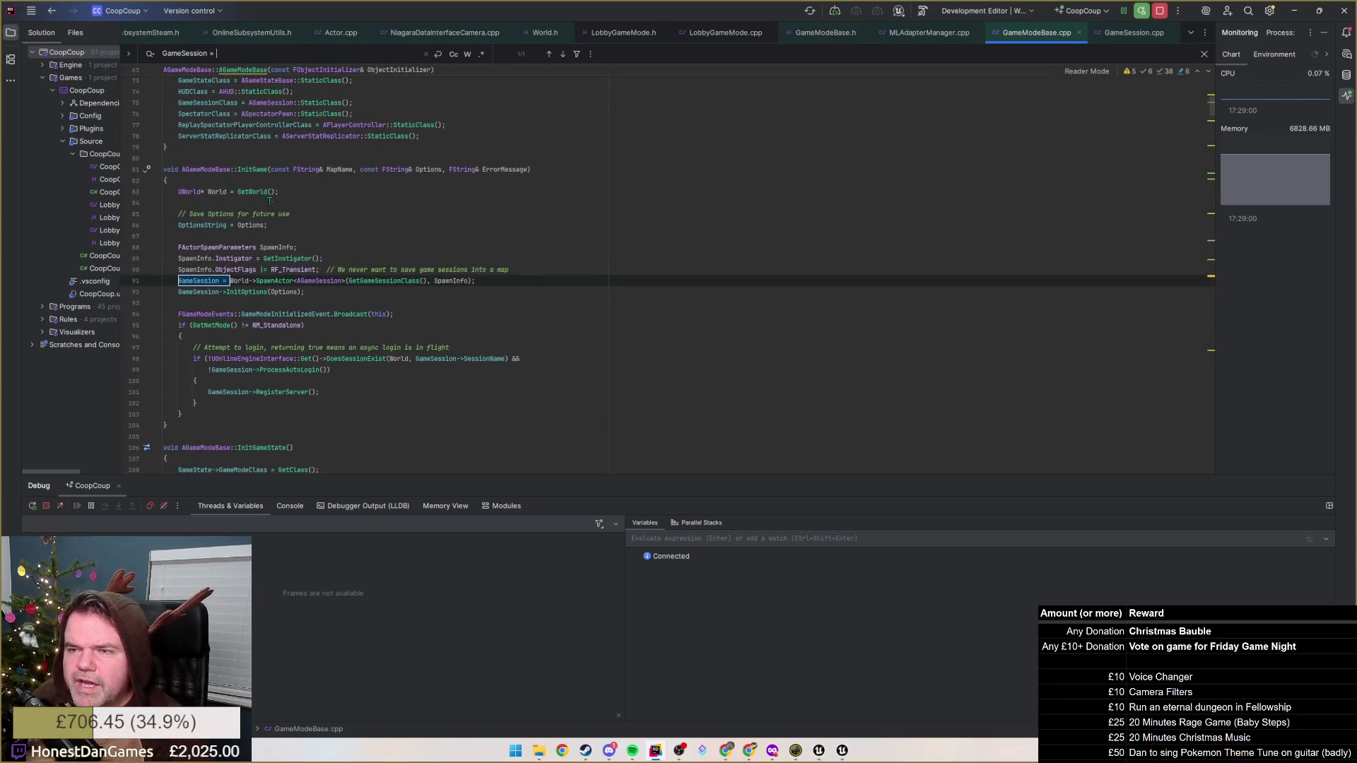
scroll(277, 192, "up", 3)
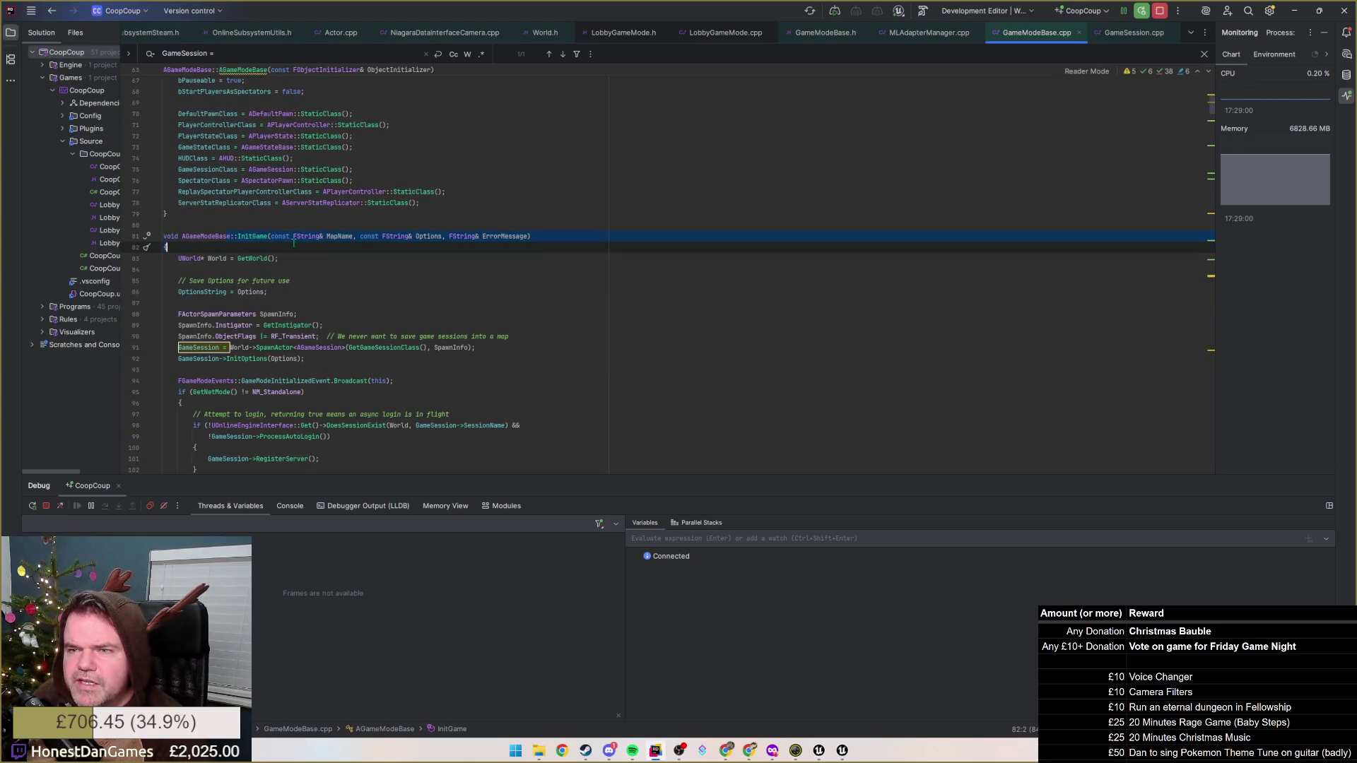
Review InitGame's OptionsString and InitOptions call, then open GameSession.h at AGameSession
left_click(334, 290)
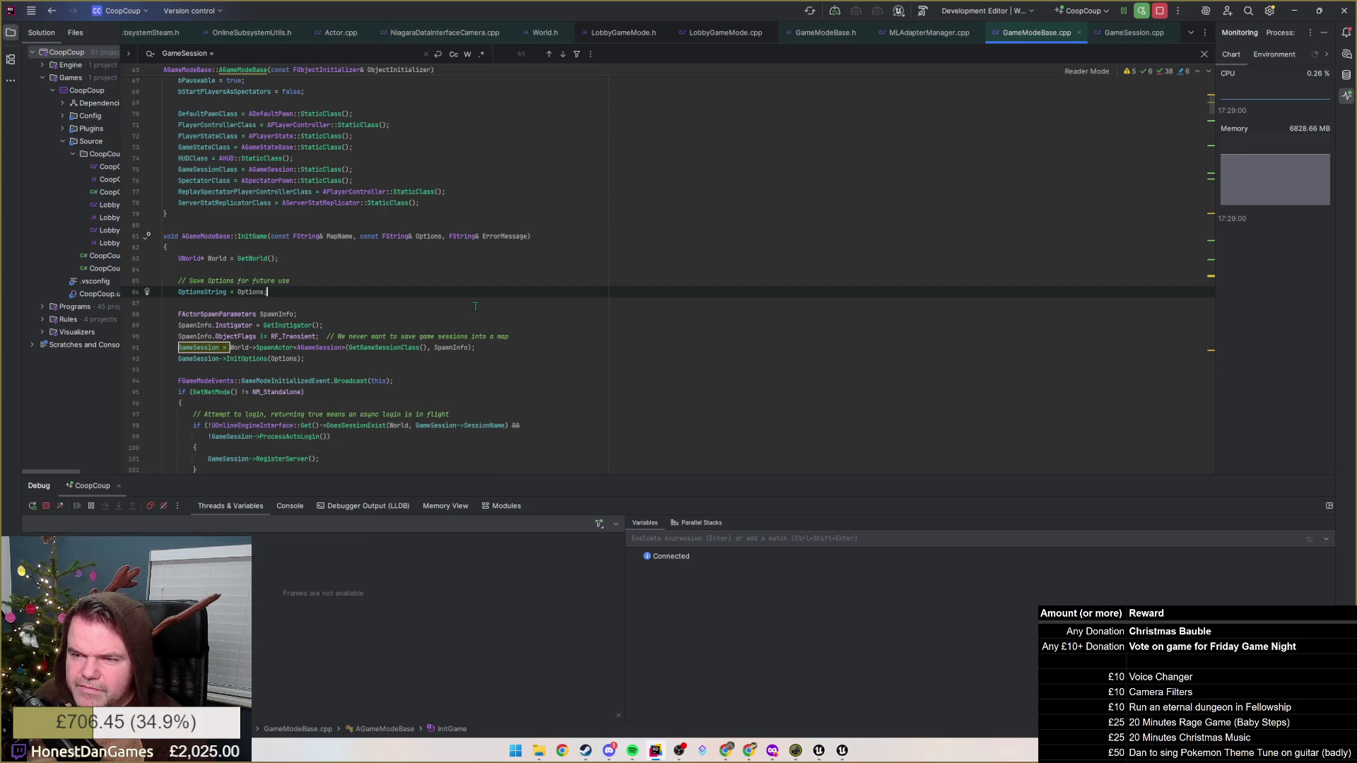
left_click(269, 358)
scroll(269, 350, "down", 1)
scroll(308, 344, "down", 2)
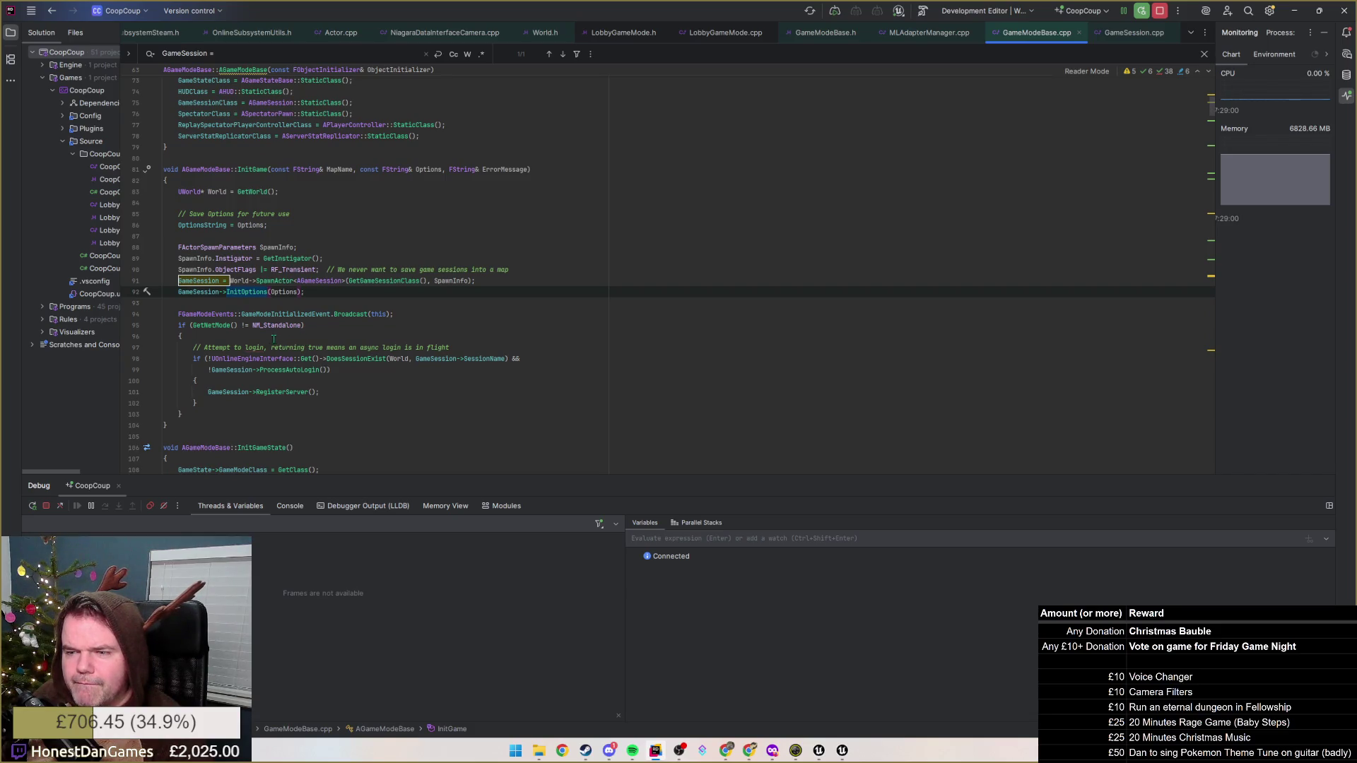
scroll(245, 327, "down", 1)
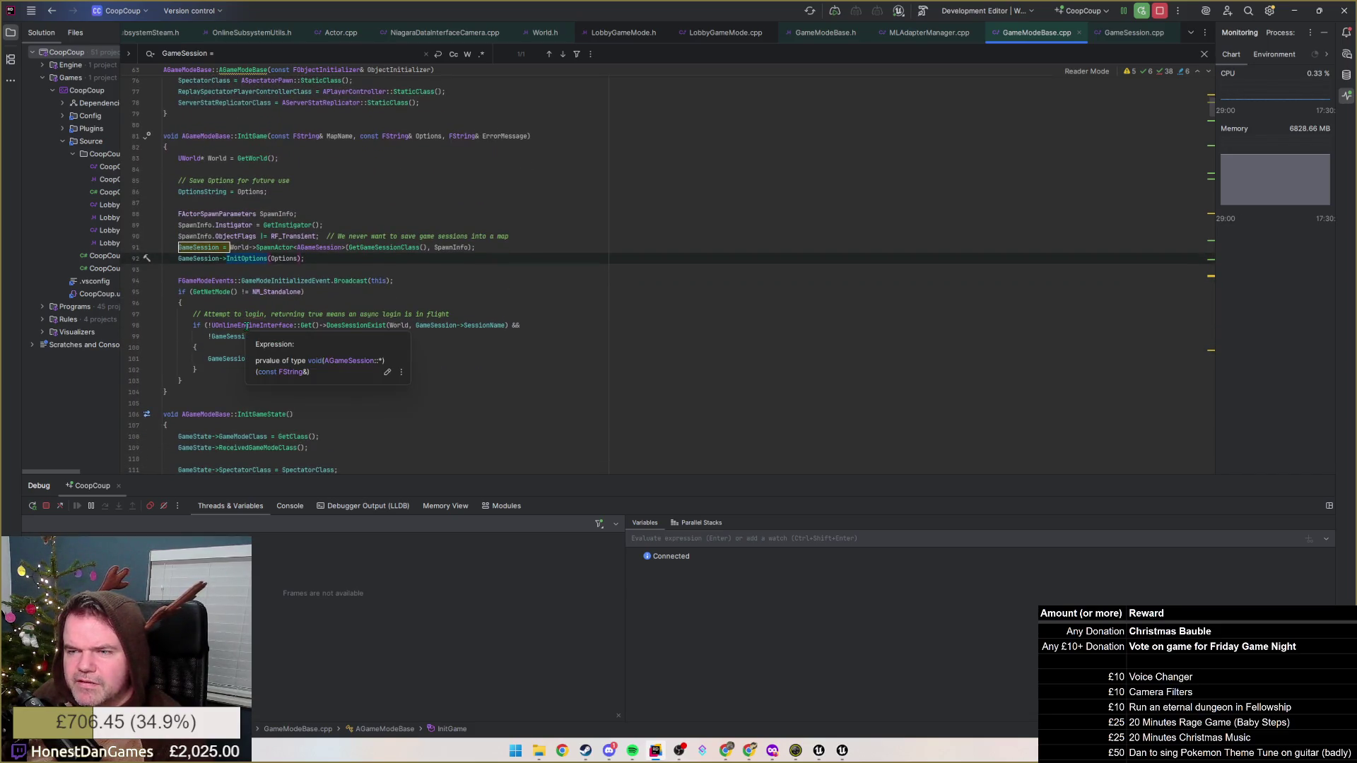
scroll(246, 327, "down", 2)
scroll(246, 327, "up", 3)
scroll(249, 328, "up", 3)
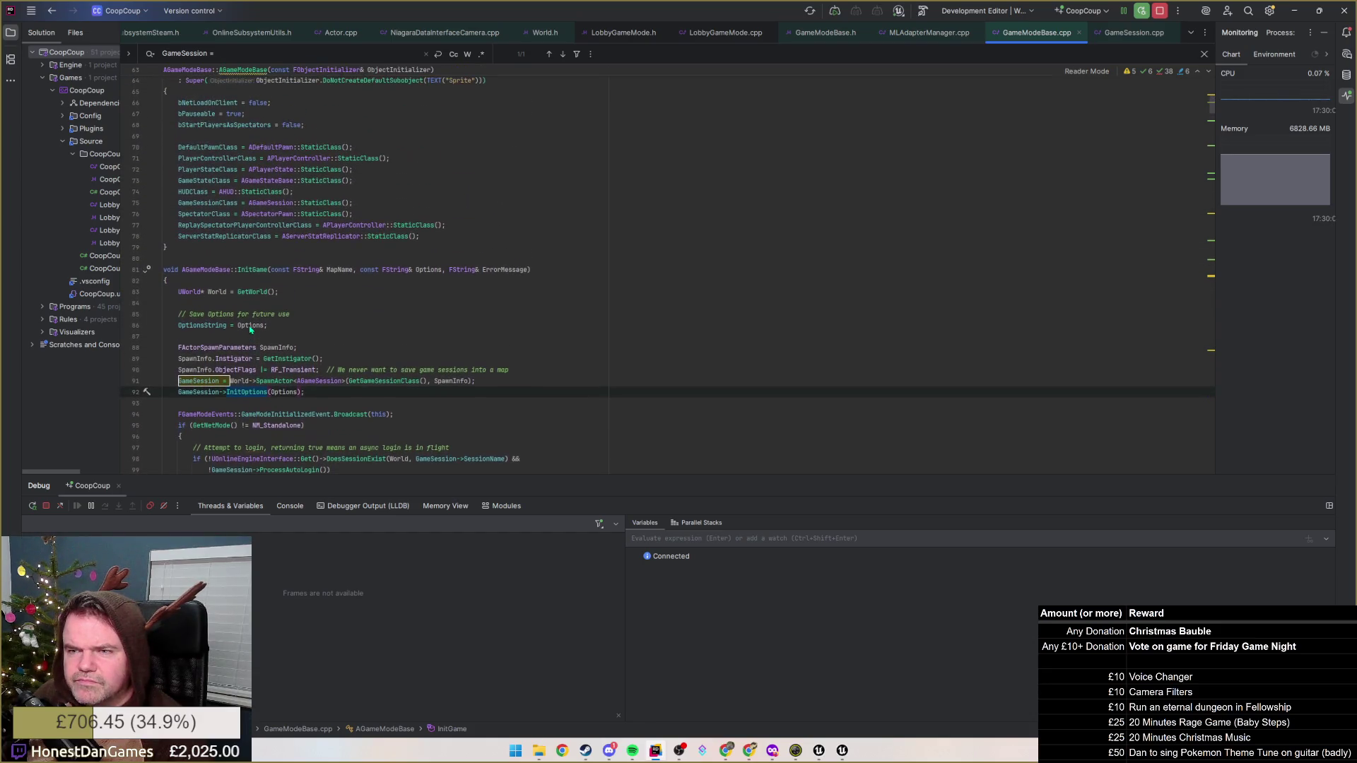
scroll(251, 329, "down", 2)
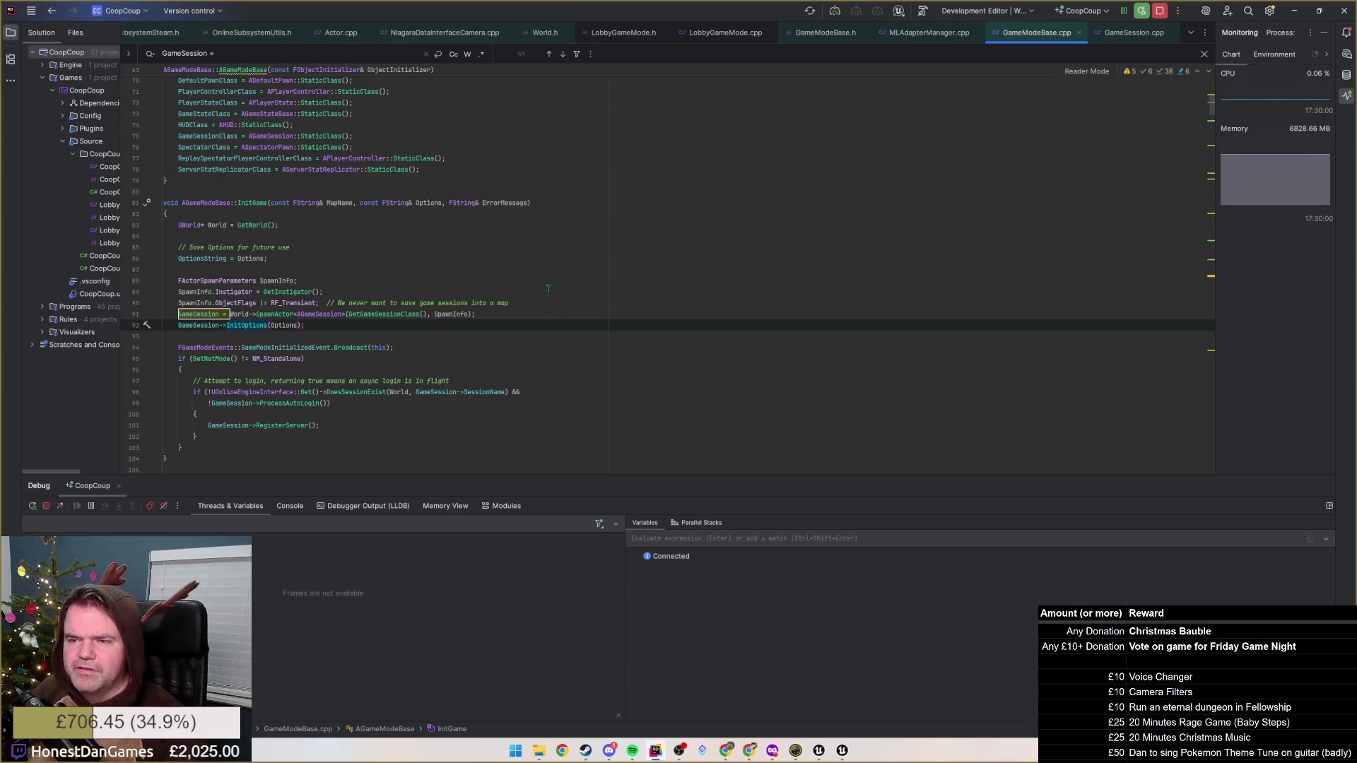
left_click(268, 325)
scroll(245, 326, "up", 2)
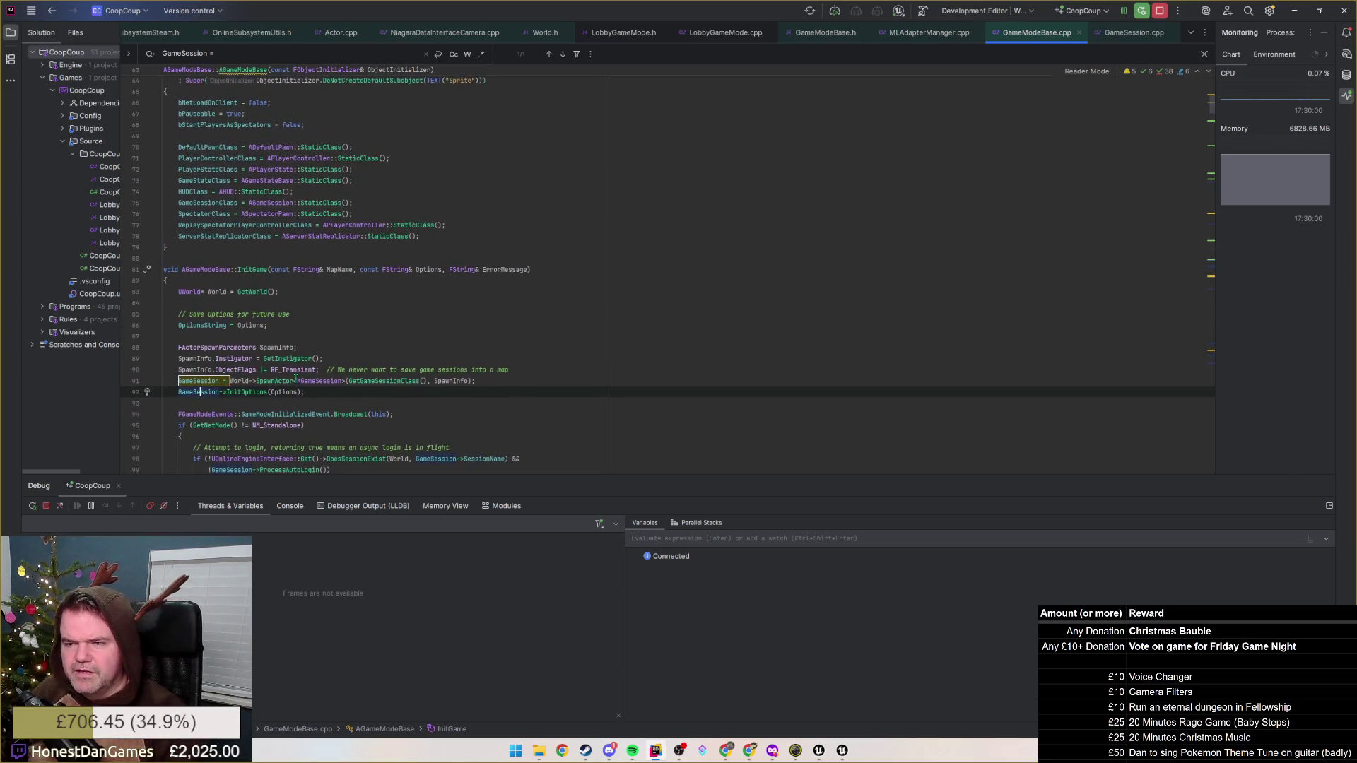
left_click(199, 392, "ctrl")
left_click(264, 283)
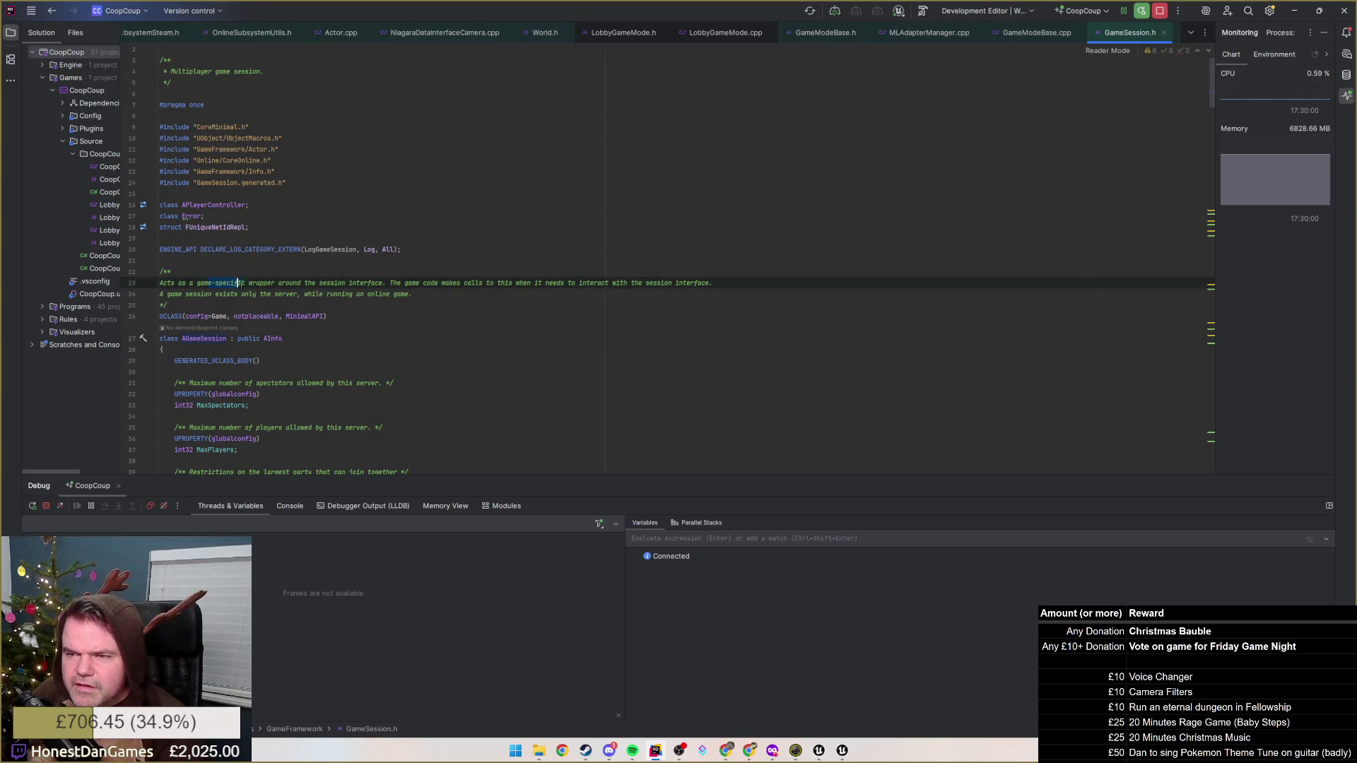
Render GameSession.h doc comments with includes folded and read through the AGameSession properties
key("ctrl+w")
key("ctrl+w")
key("ctrl+w")
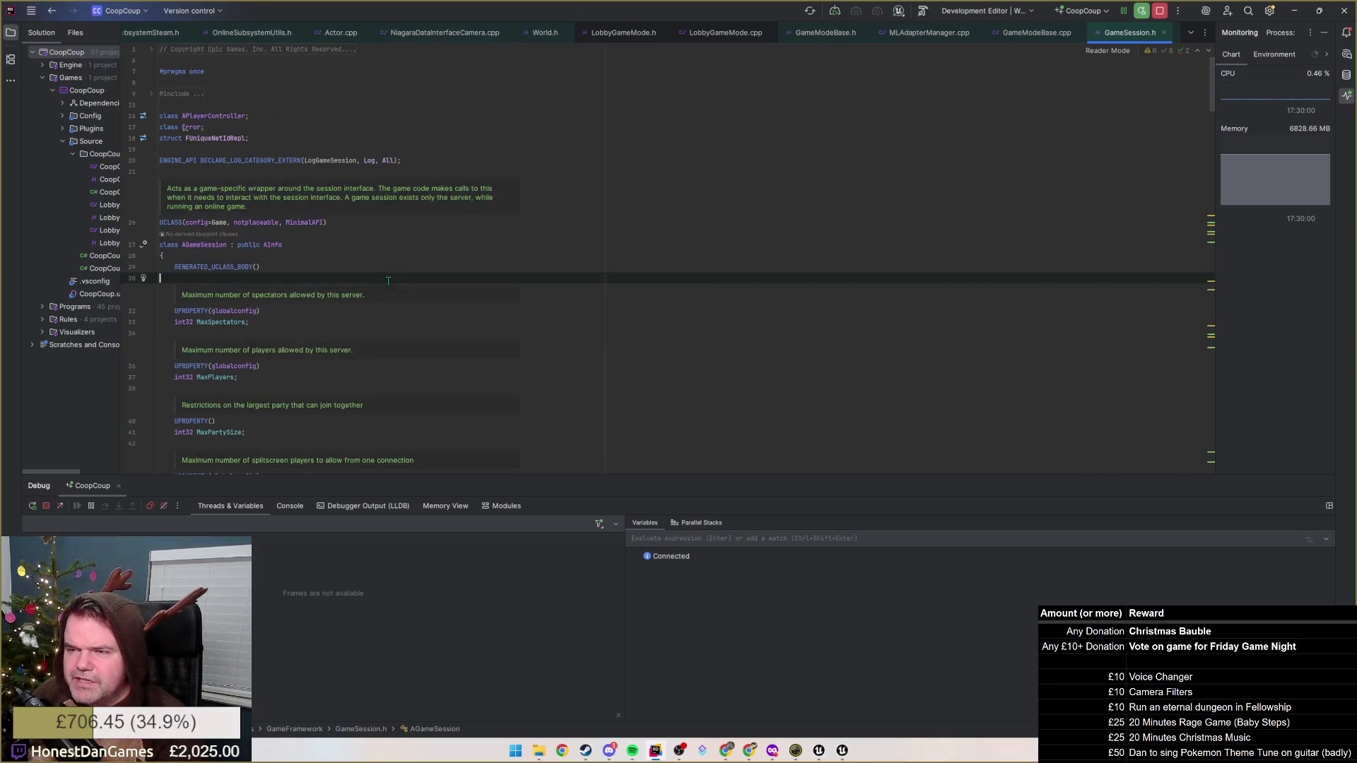
key("Escape")
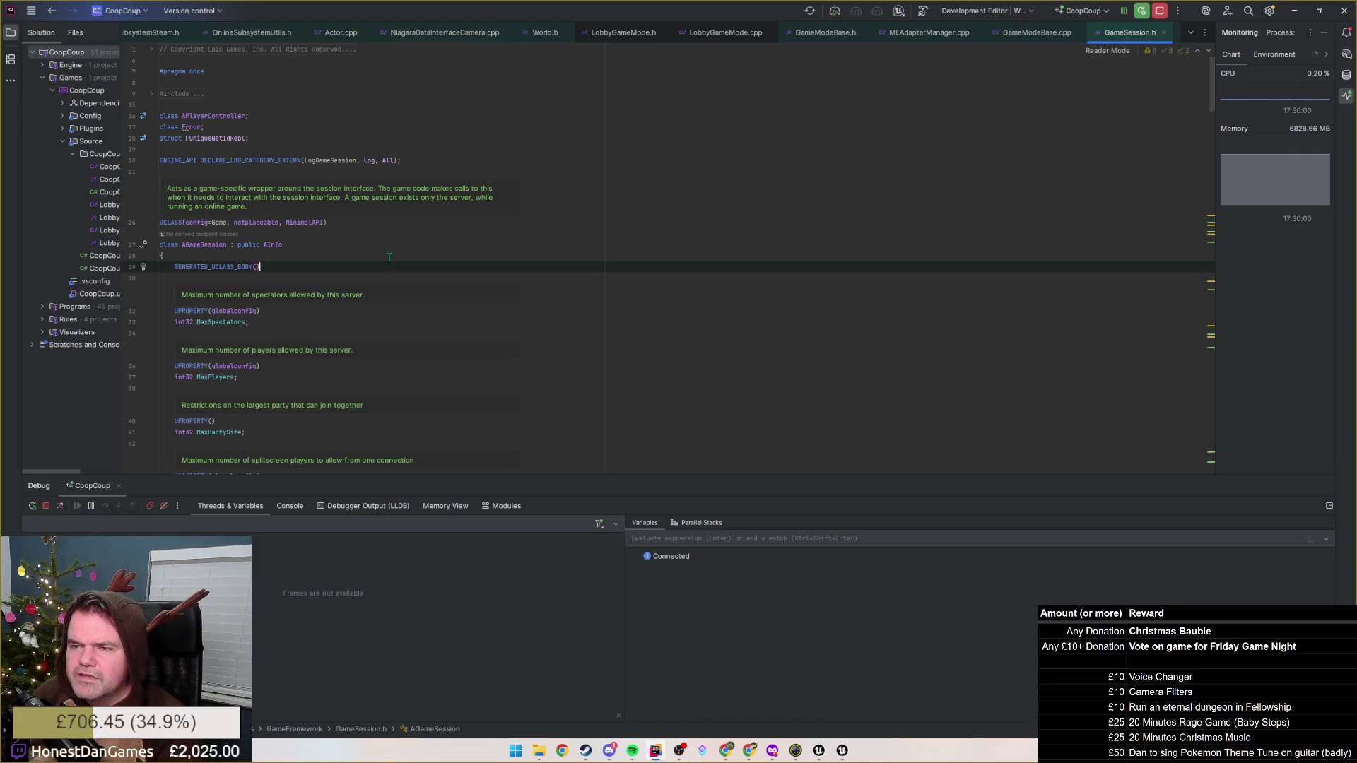
scroll(318, 218, "up", 1)
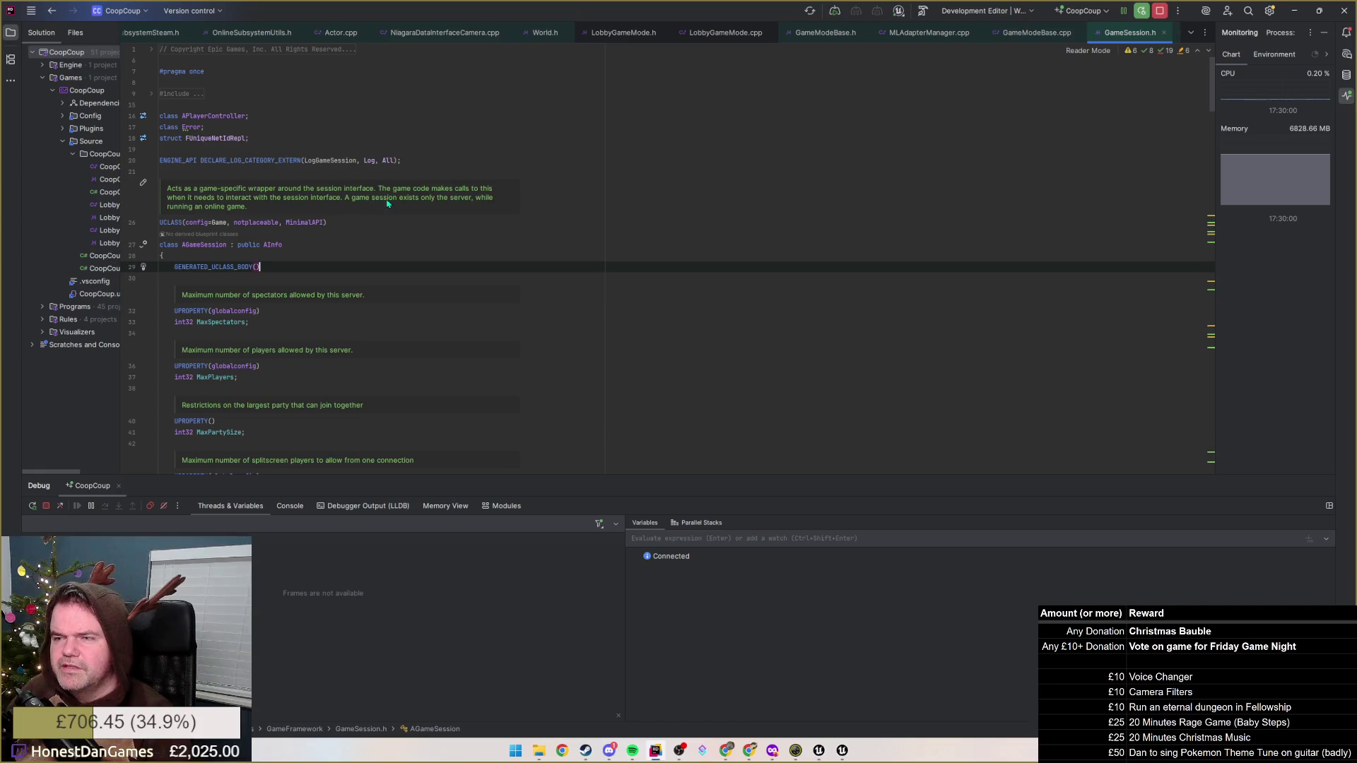
mouse_move(328, 197)
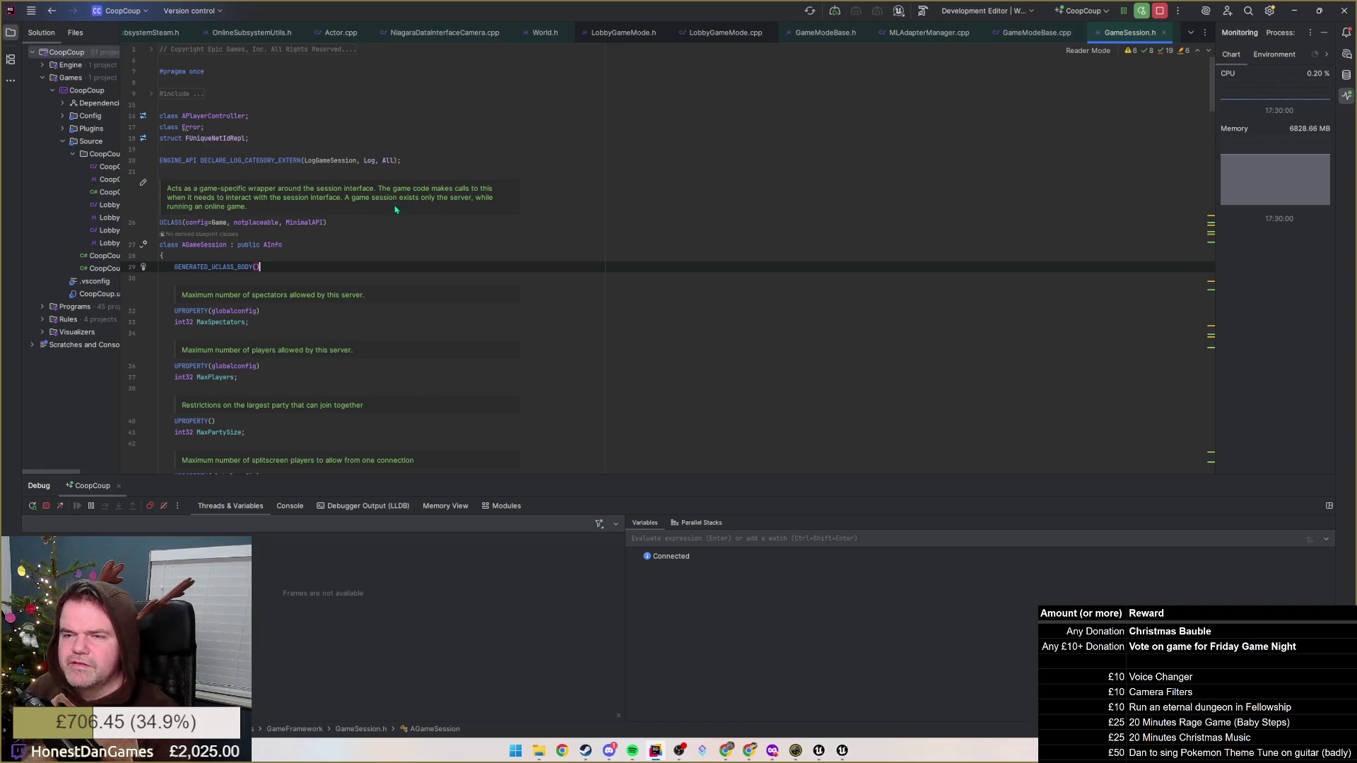
left_click(151, 189)
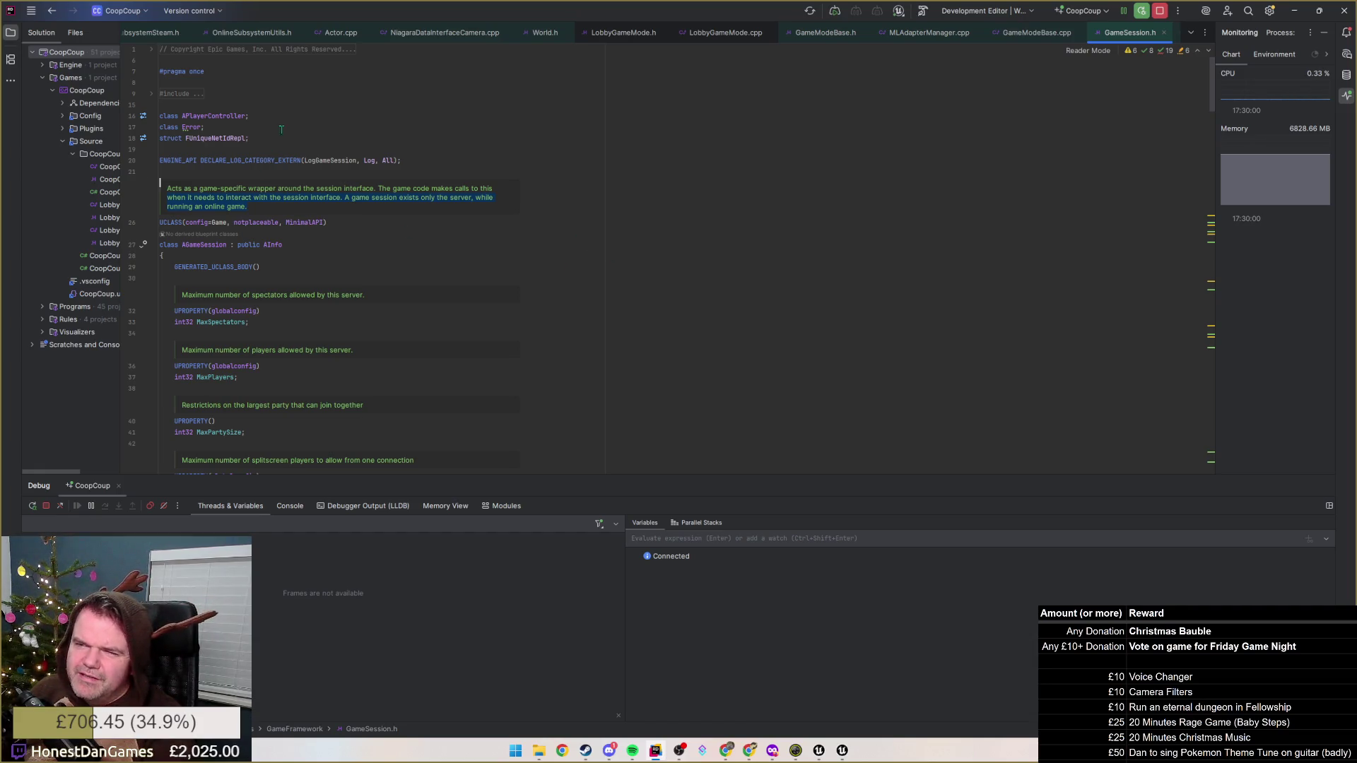
scroll(278, 272, "down", 3)
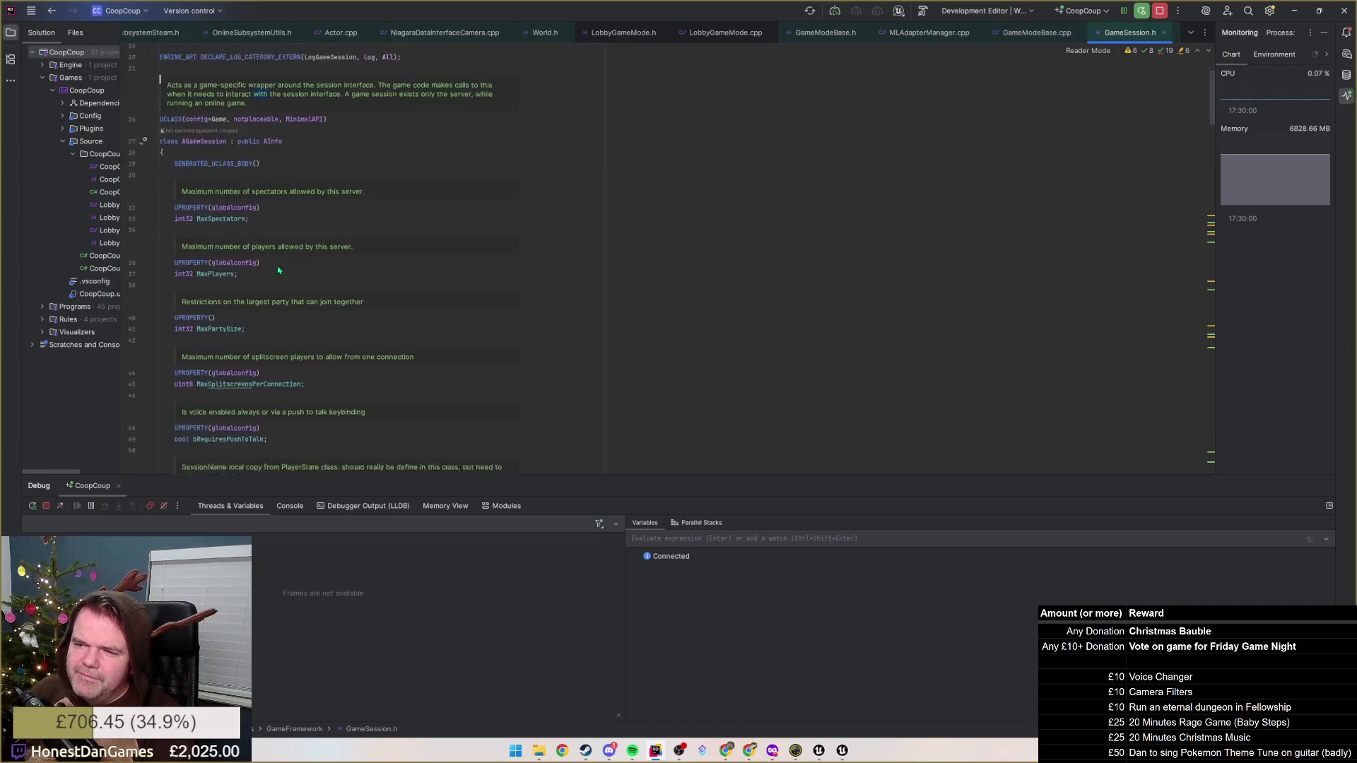
scroll(279, 271, "down", 1)
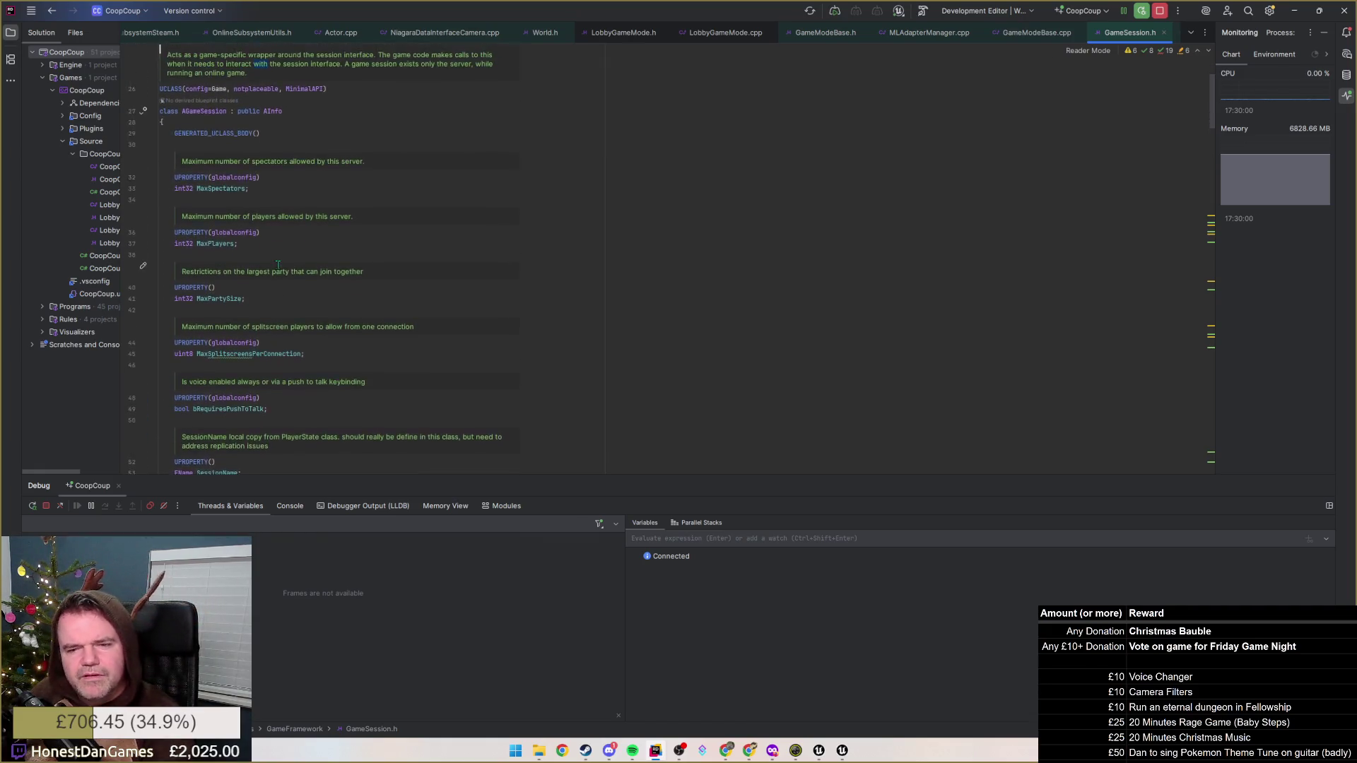
scroll(279, 264, "up", 4)
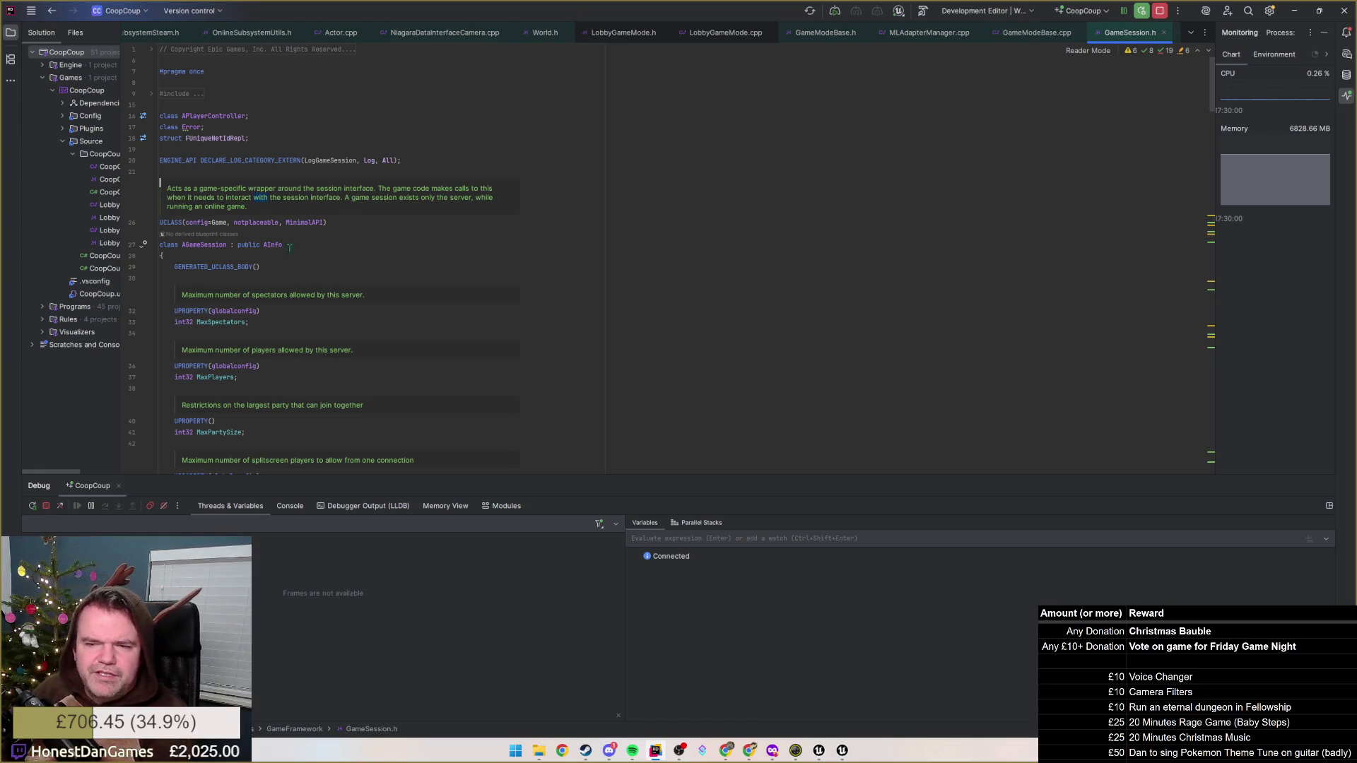
left_click(51, 11)
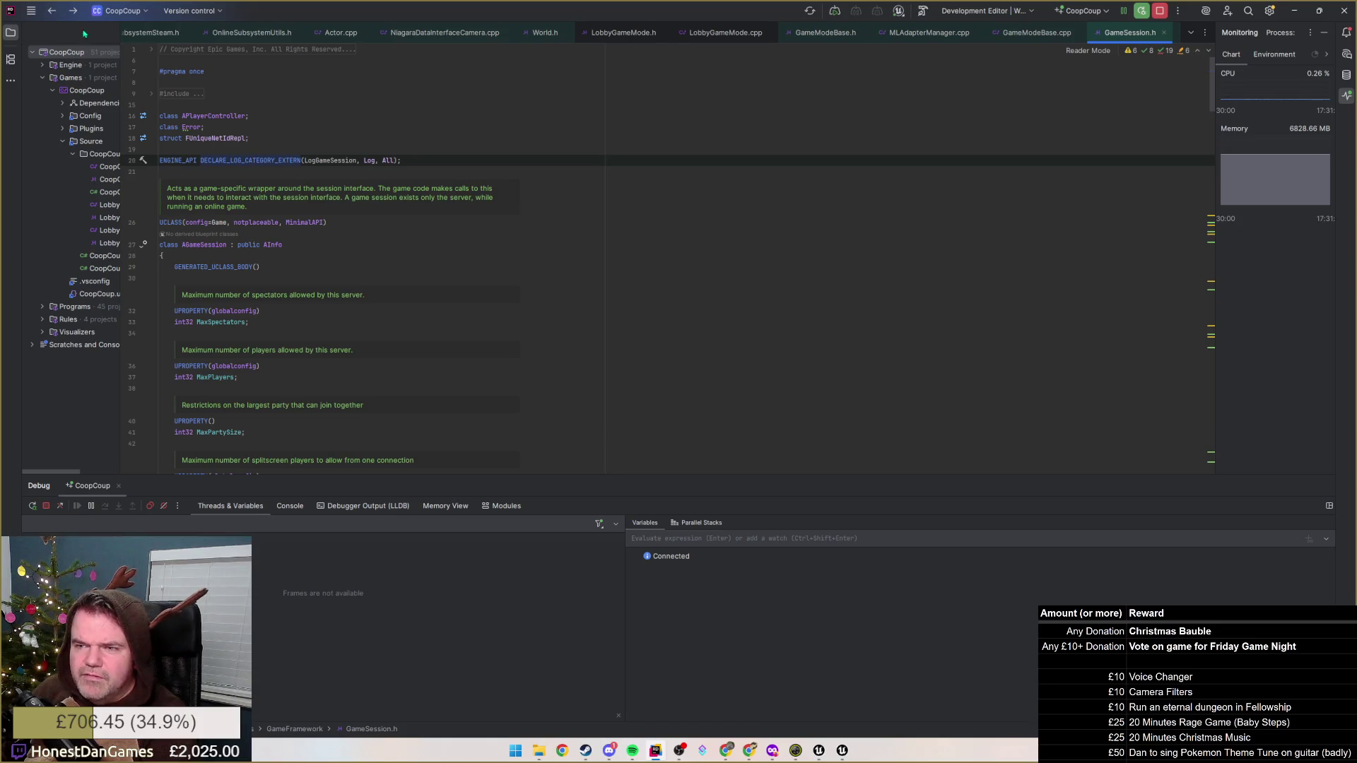
left_click(318, 197)
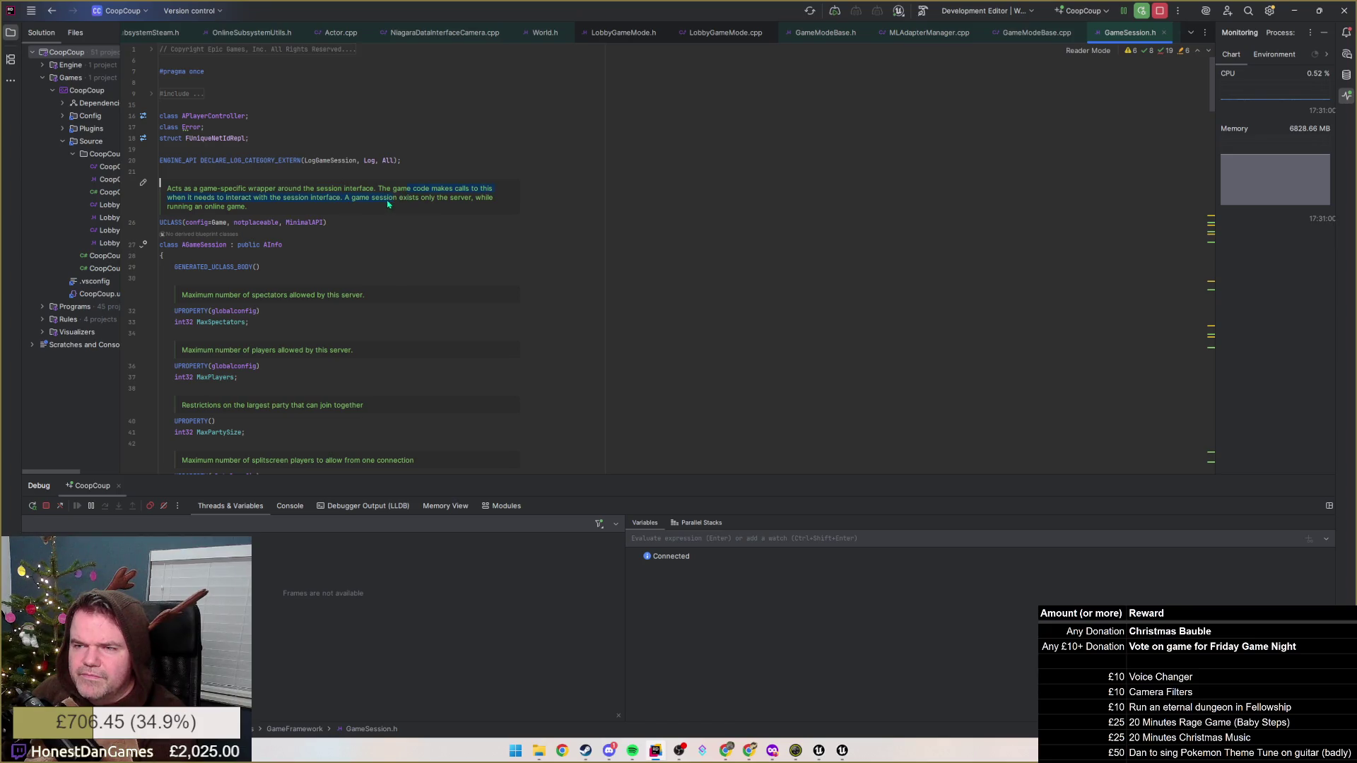
scroll(287, 243, "down", 4)
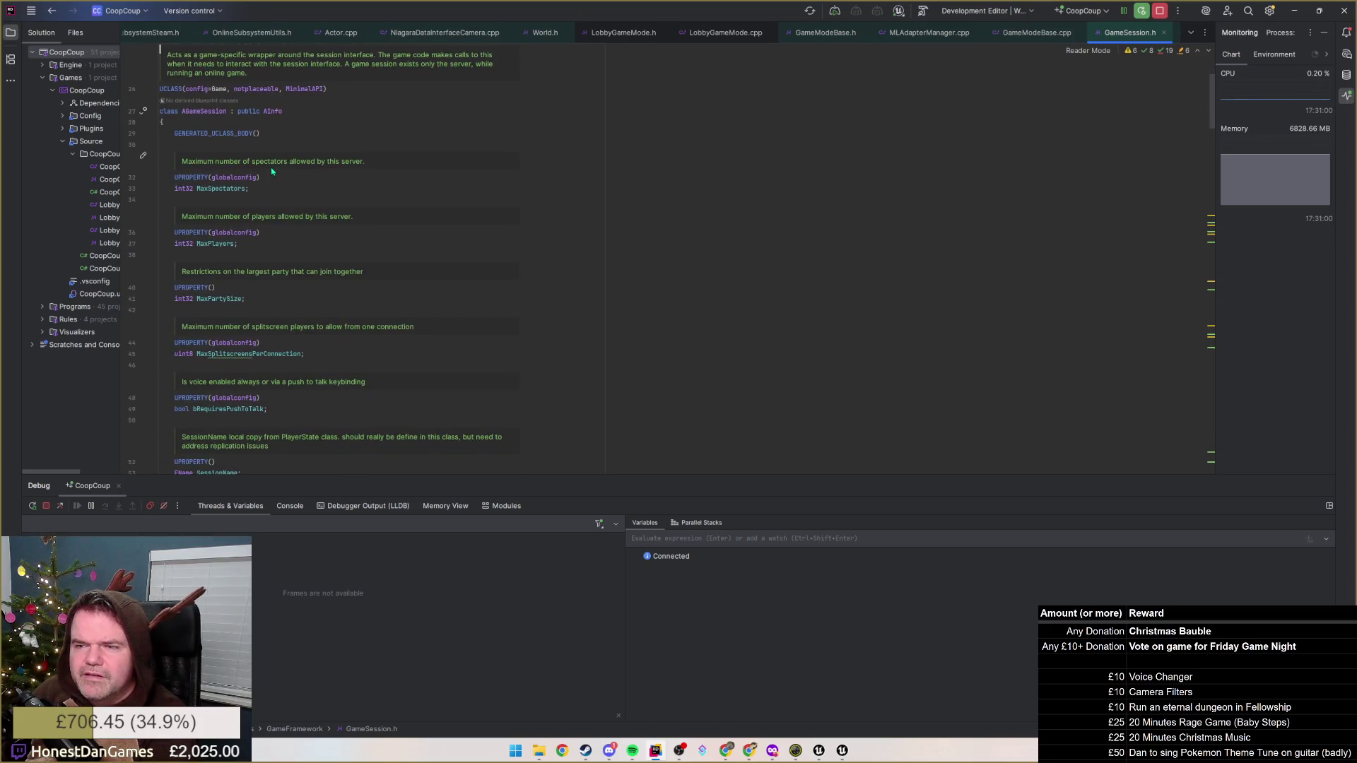
scroll(264, 189, "down", 2)
scroll(245, 202, "down", 1)
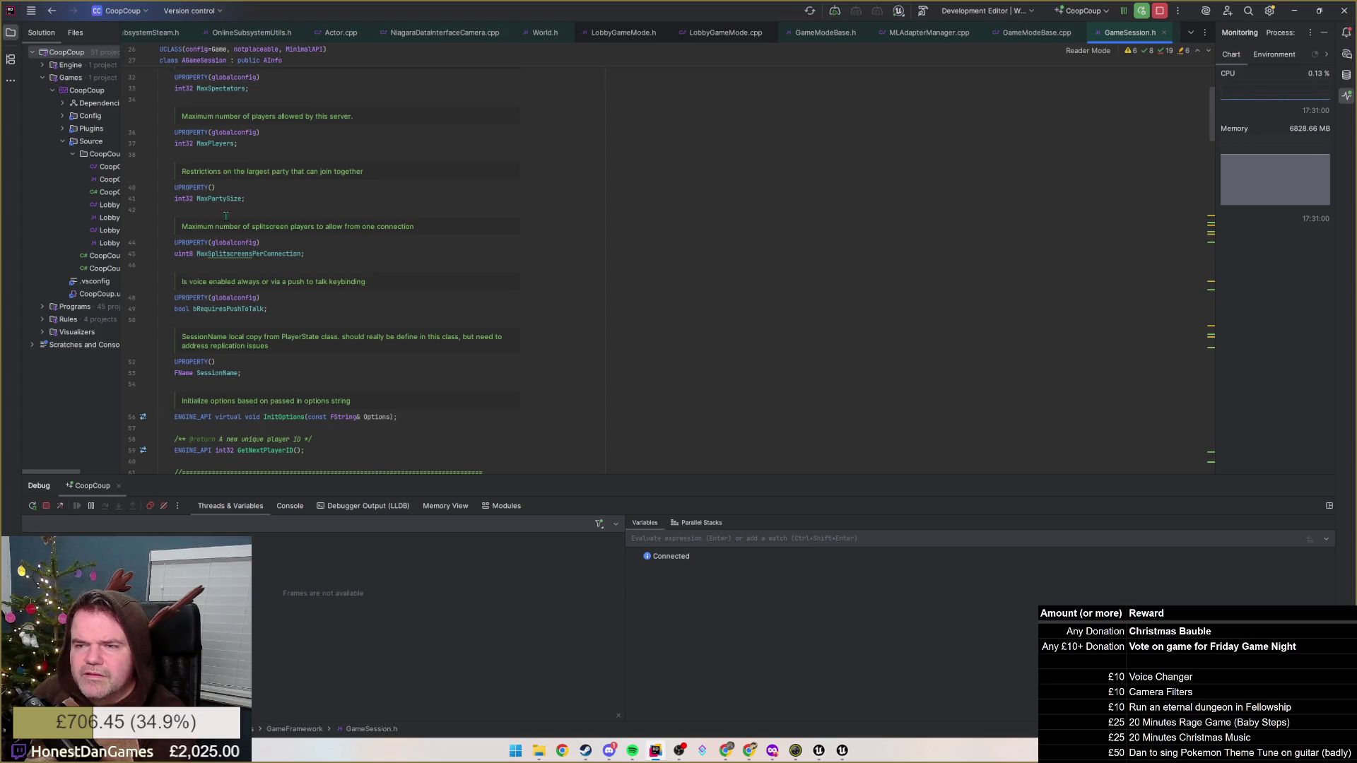
scroll(281, 268, "down", 1)
scroll(259, 242, "down", 2)
scroll(239, 213, "down", 1)
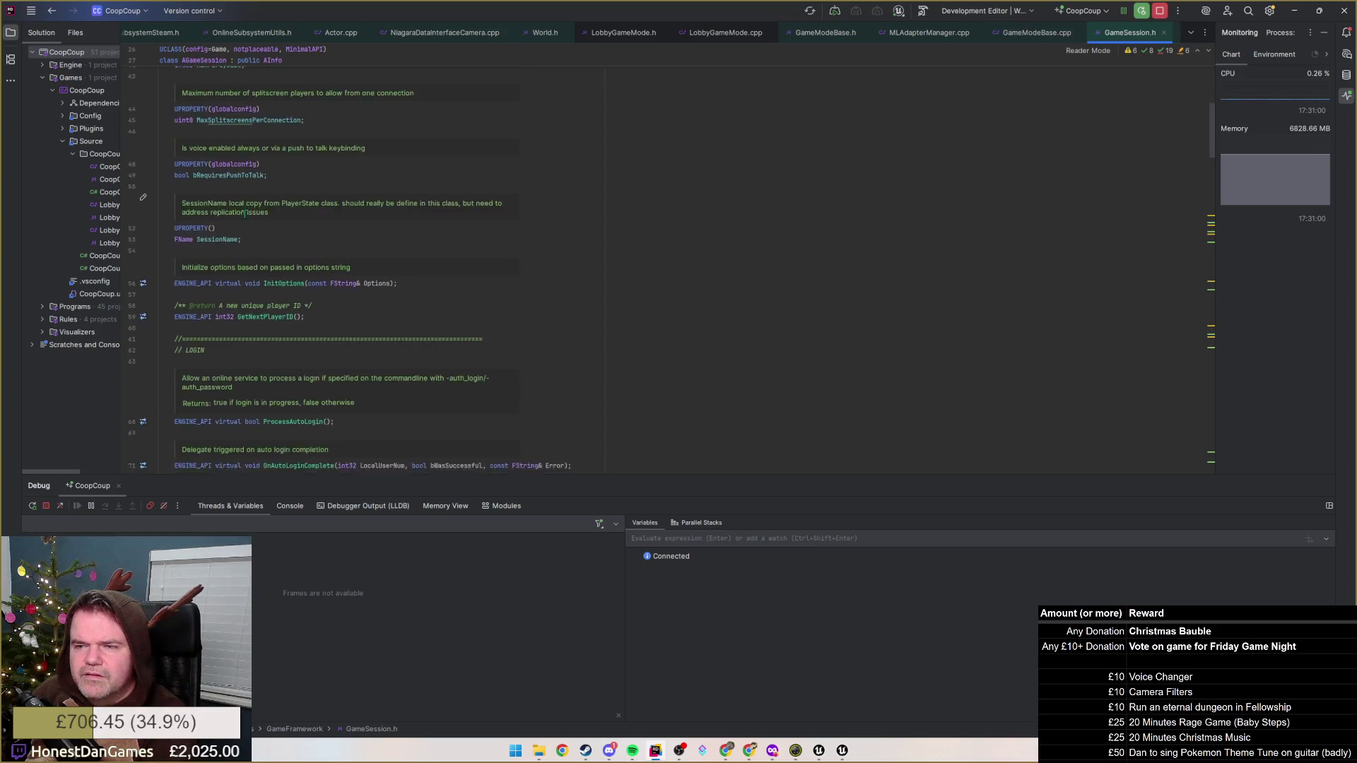
scroll(213, 183, "down", 2)
scroll(233, 183, "down", 2)
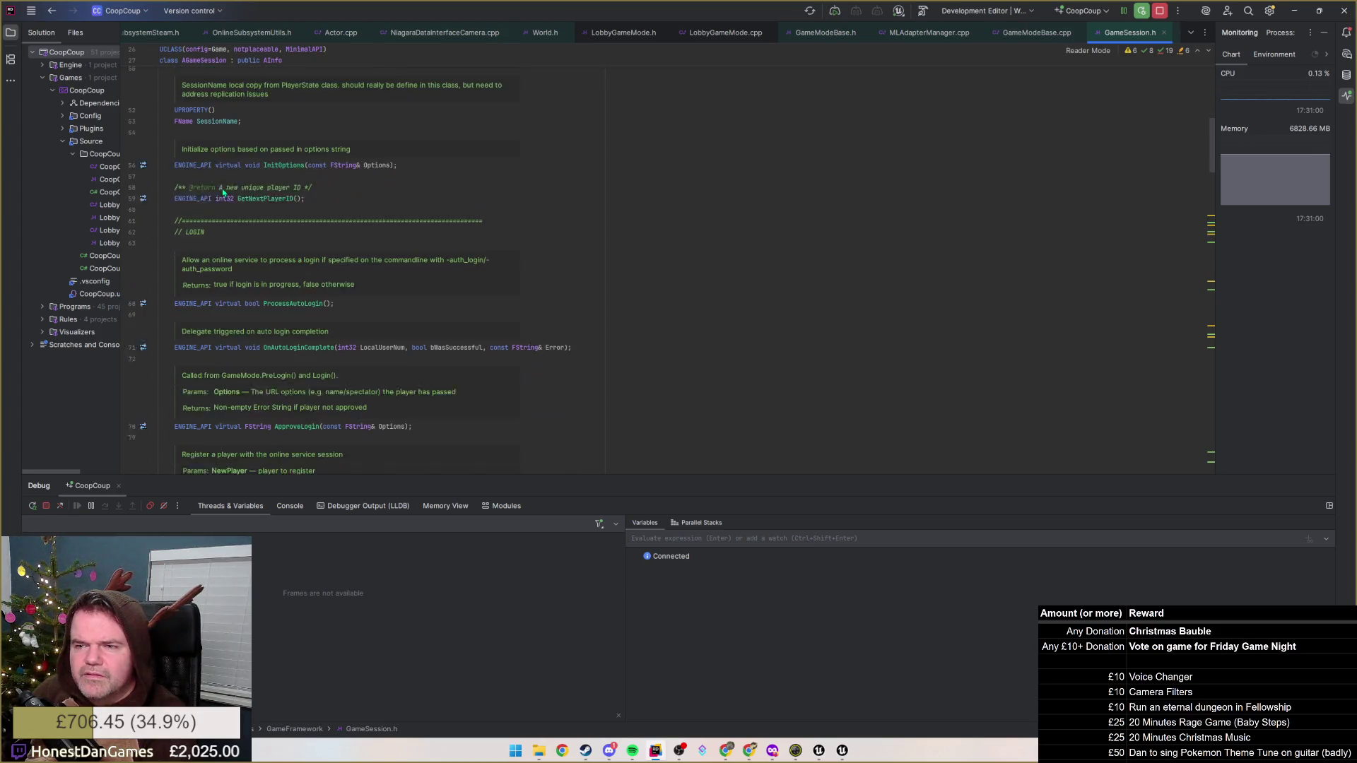
left_click(293, 184)
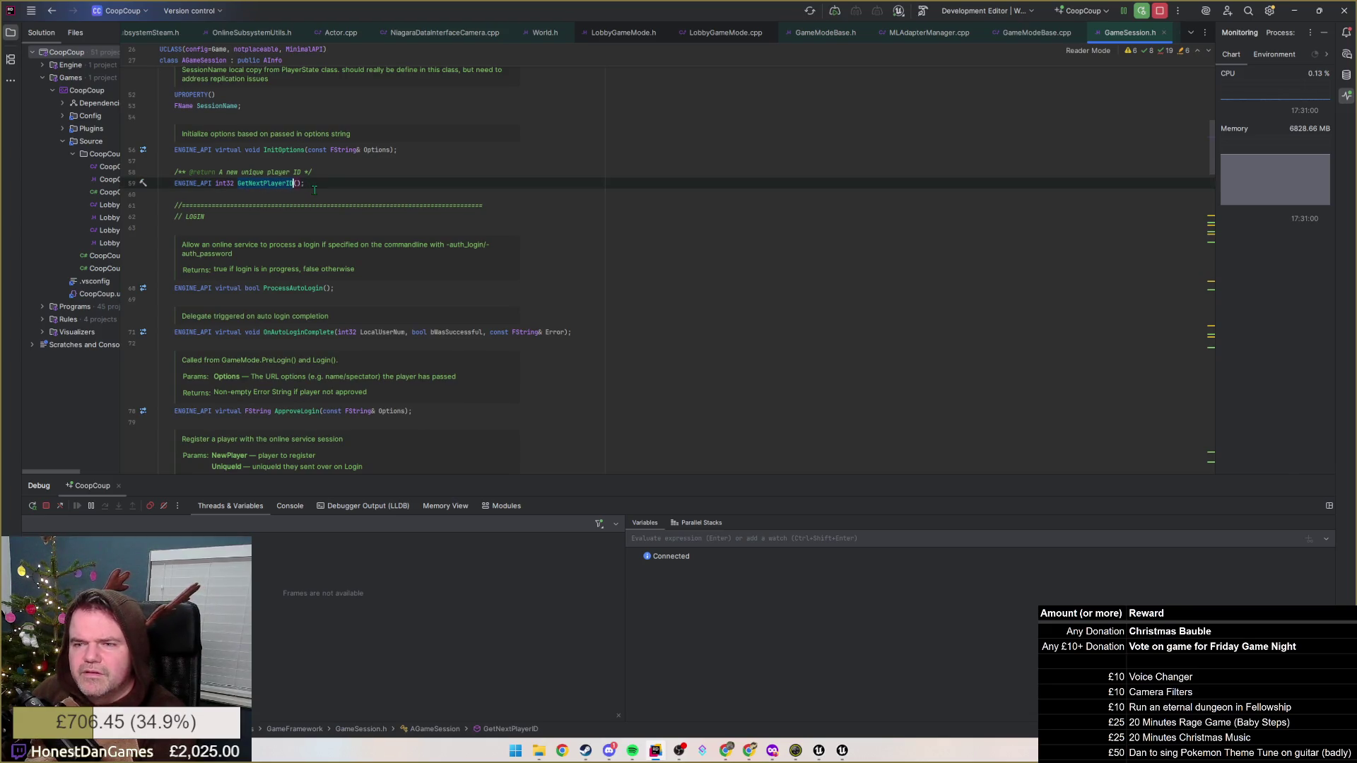
scroll(302, 187, "down", 1)
scroll(311, 191, "down", 1)
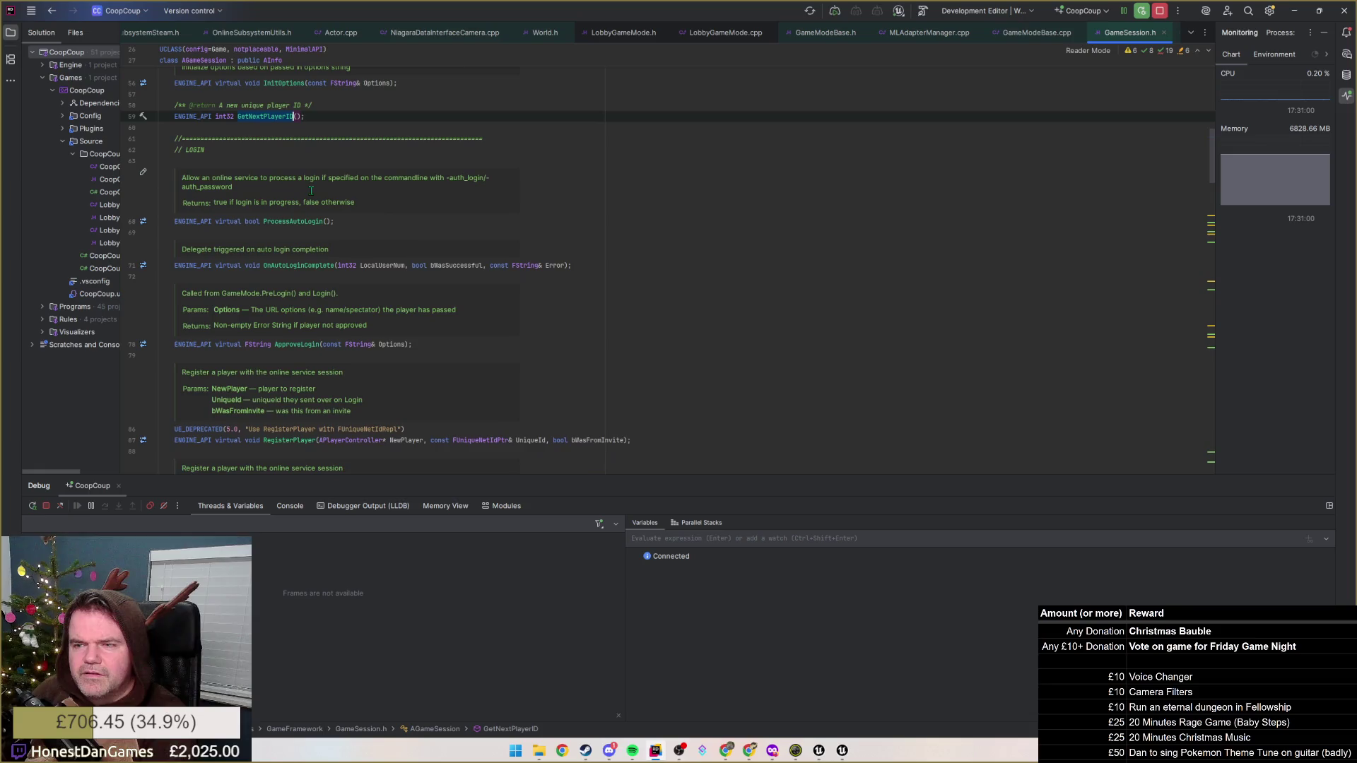
scroll(310, 191, "down", 3)
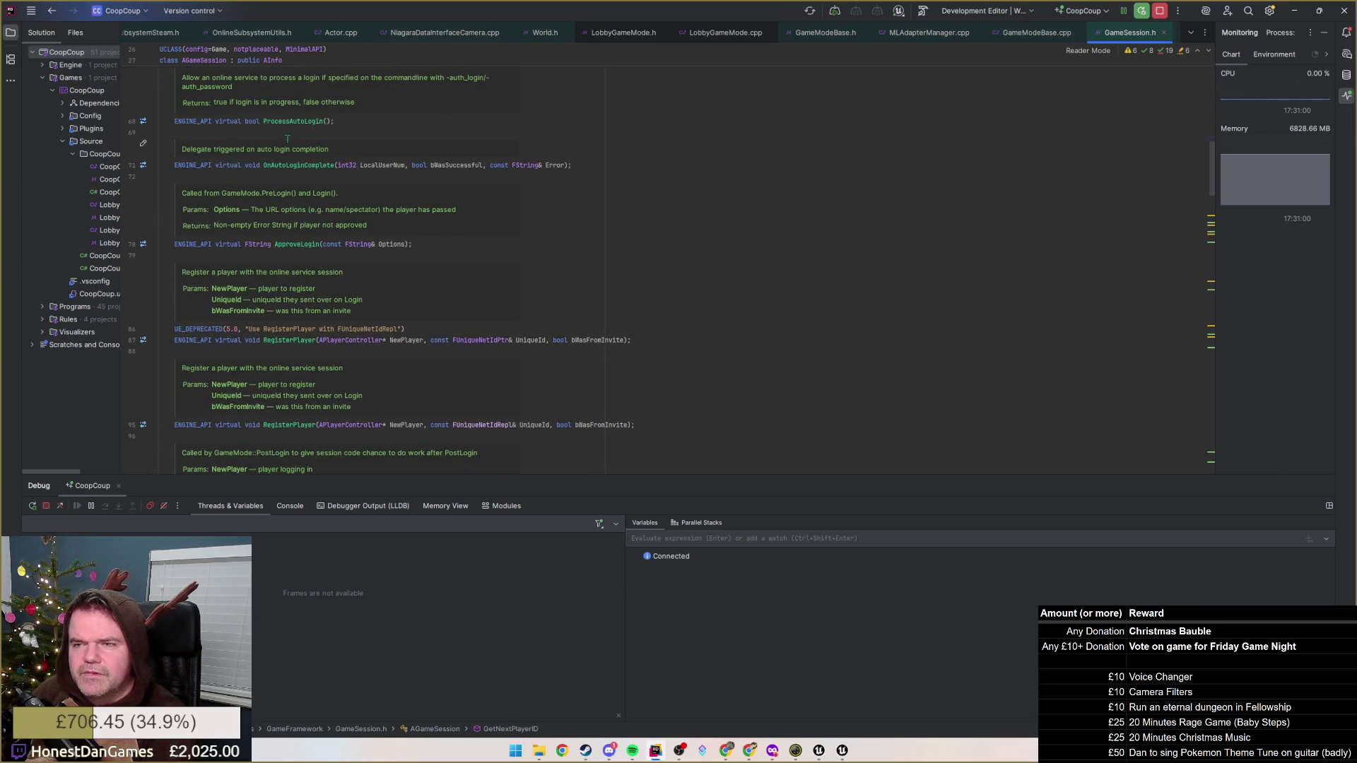
scroll(286, 138, "down", 3)
scroll(299, 159, "down", 2)
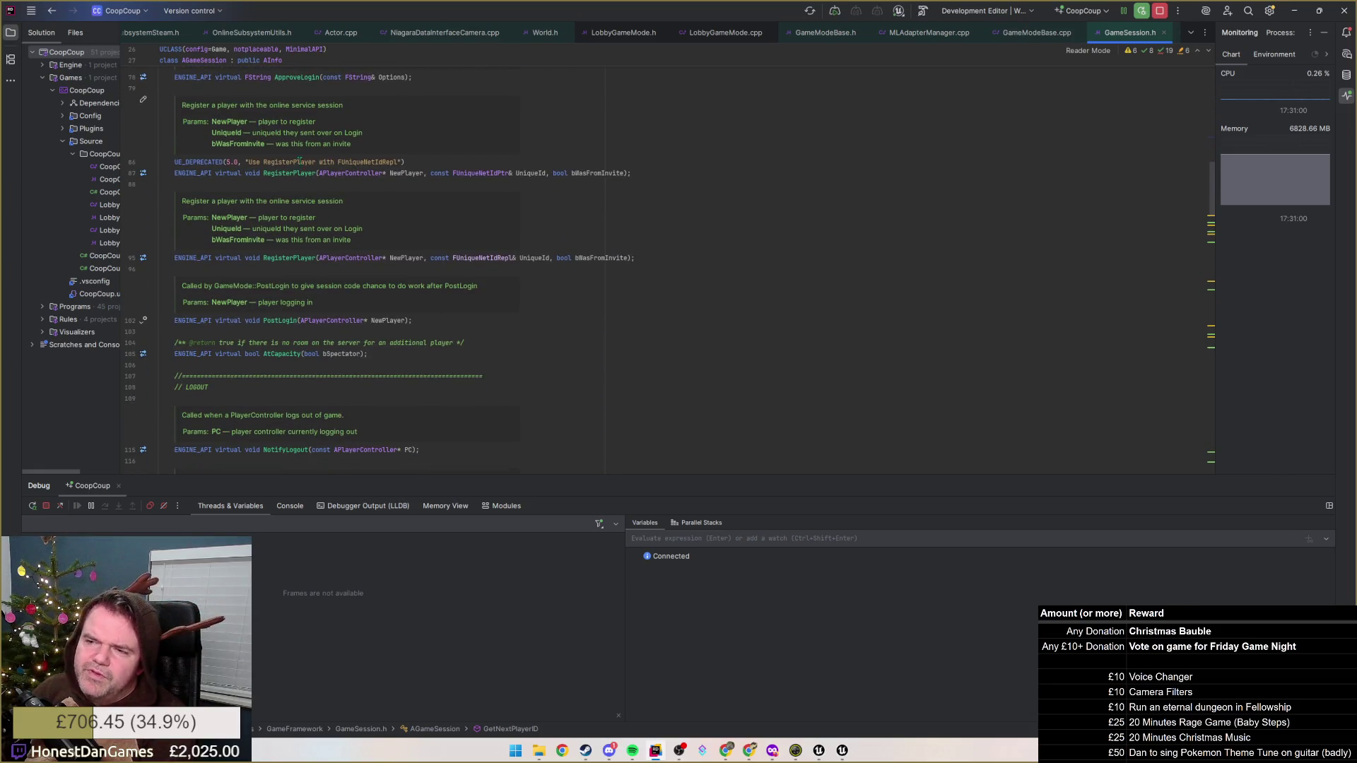
scroll(302, 202, "down", 1)
scroll(314, 272, "down", 2)
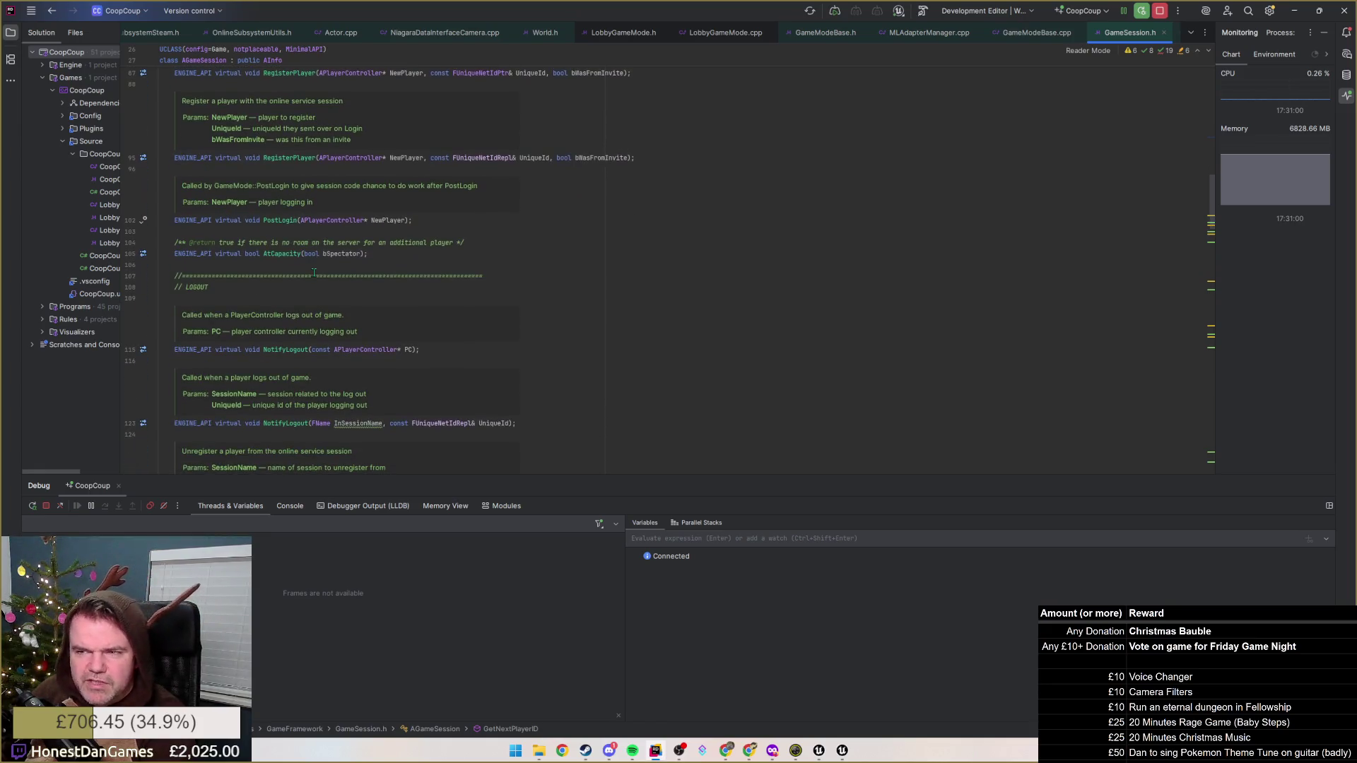
scroll(314, 272, "up", 3)
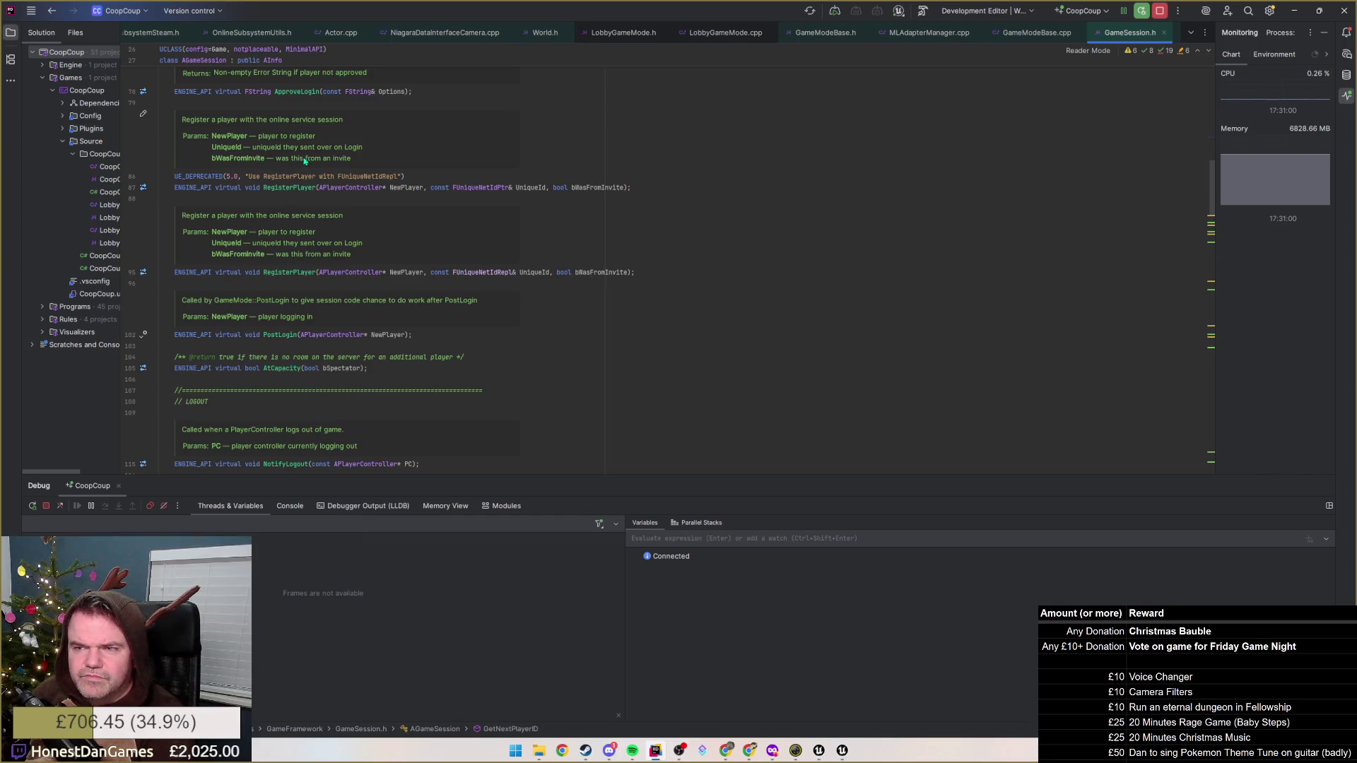
scroll(306, 192, "down", 2)
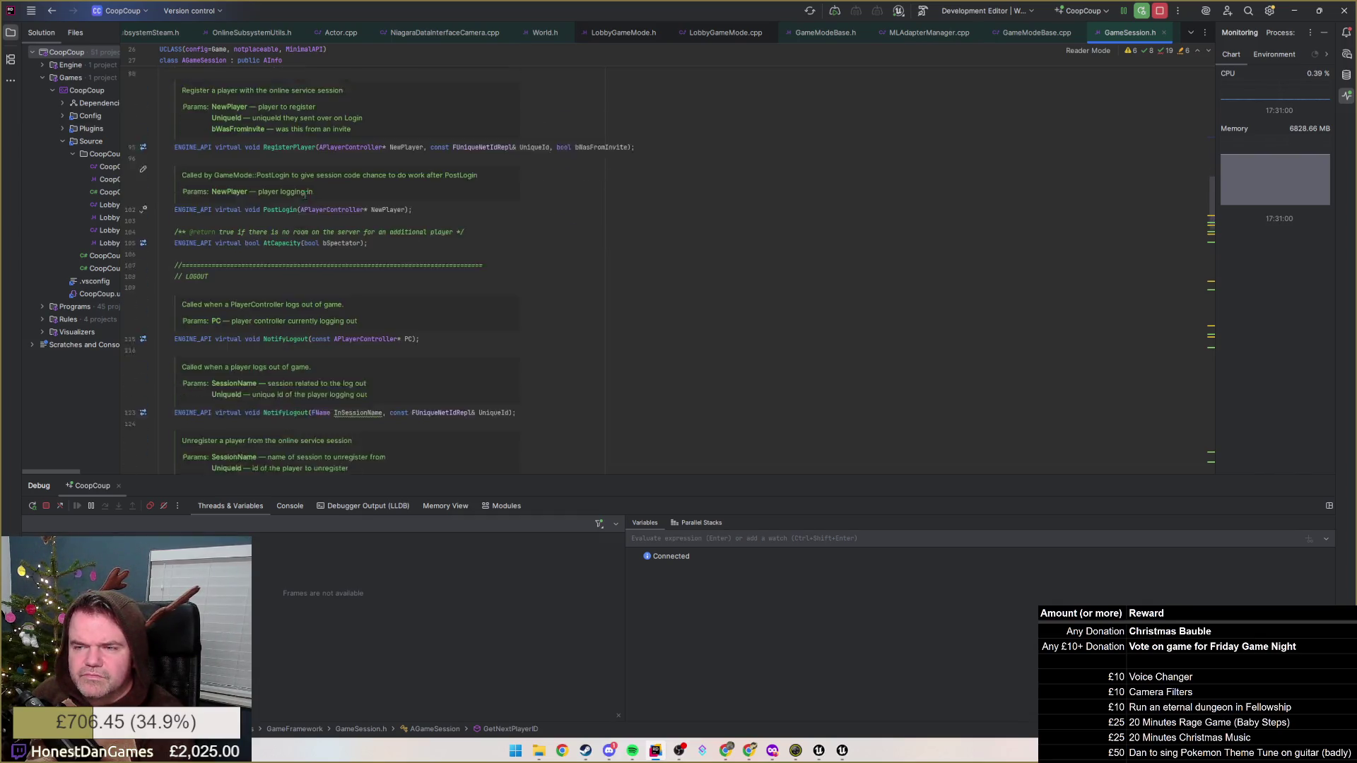
scroll(305, 193, "down", 2)
scroll(297, 193, "down", 3)
scroll(290, 195, "down", 2)
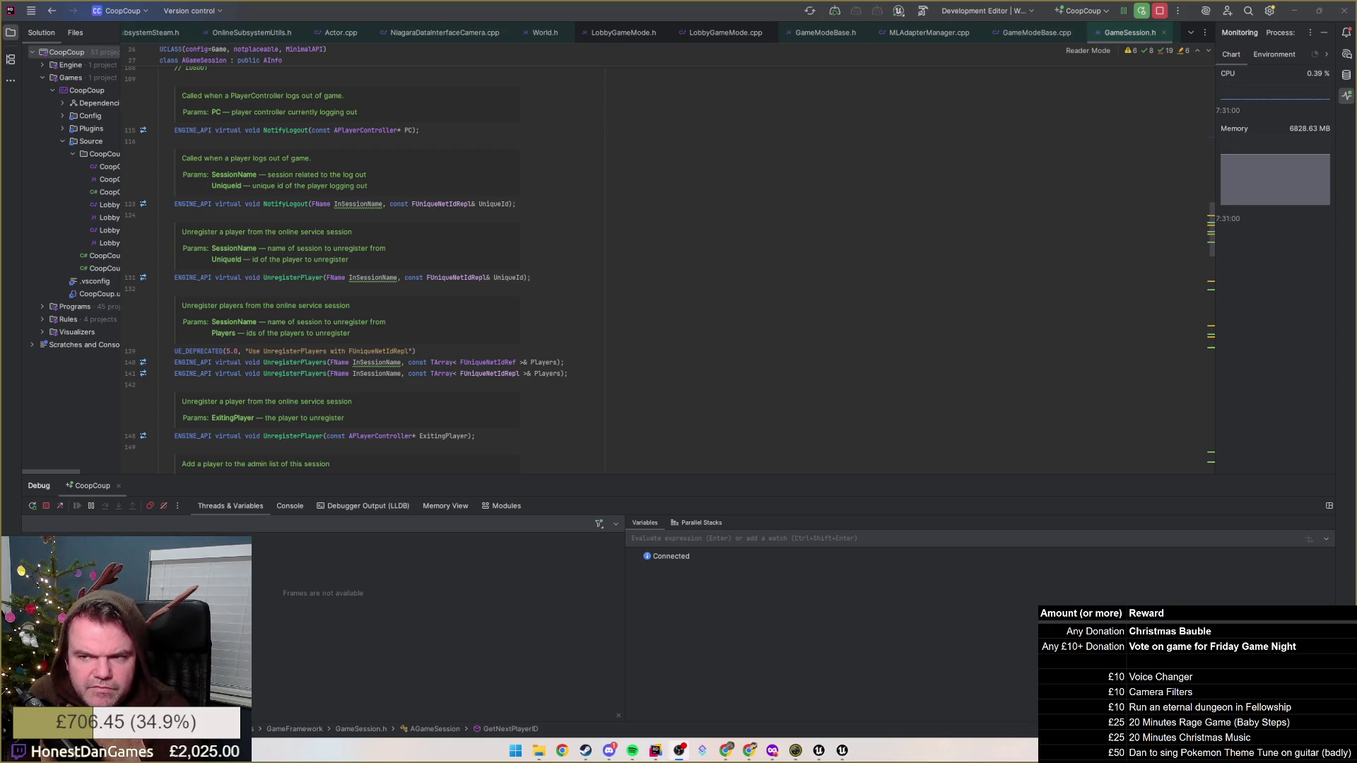
scroll(351, 305, "up", 5)
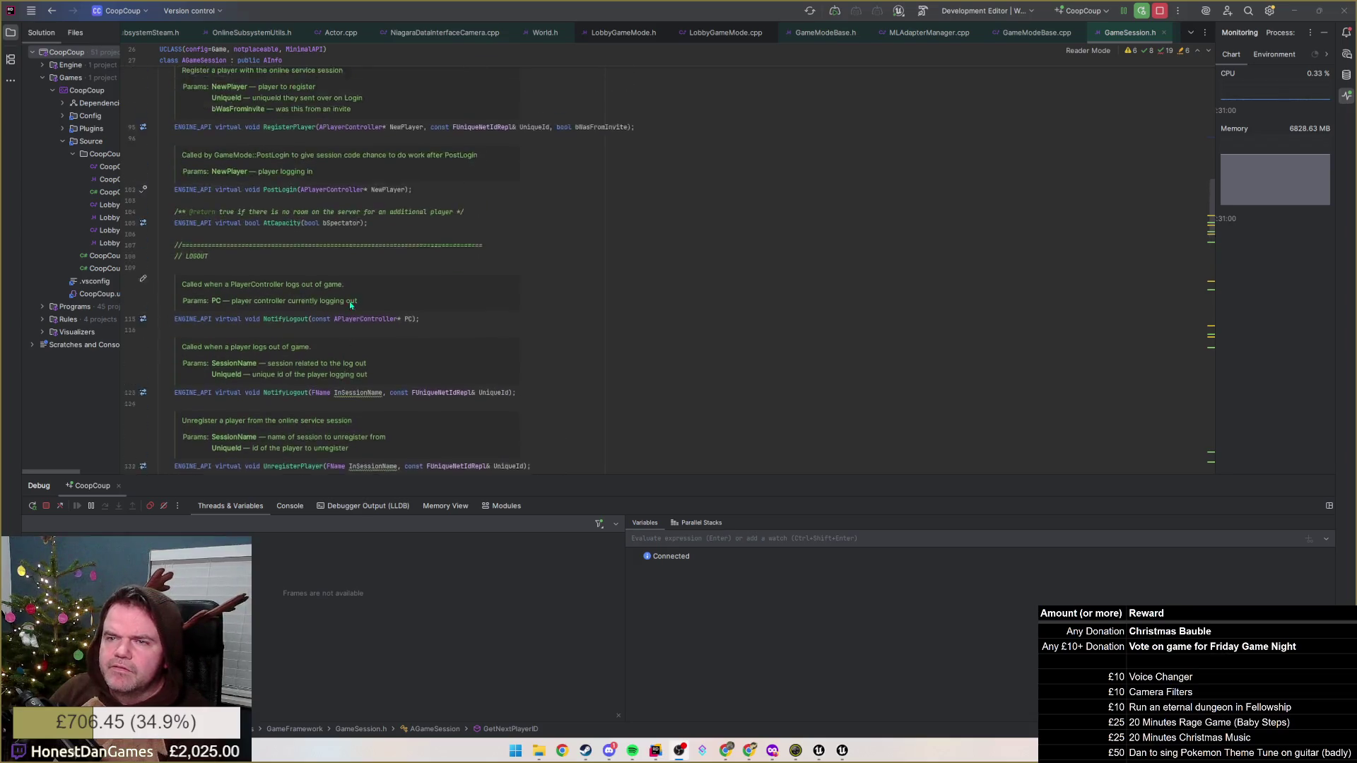
scroll(351, 304, "up", 4)
scroll(347, 299, "up", 3)
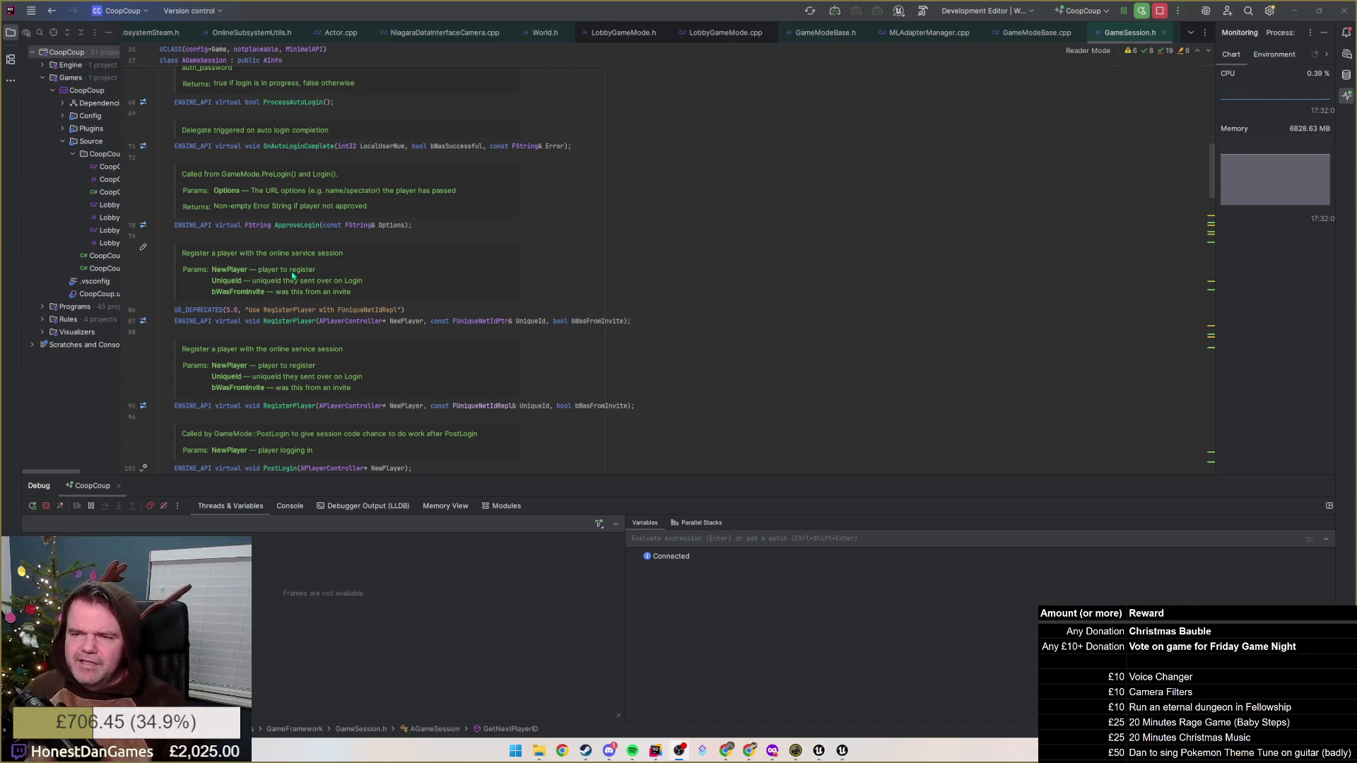
scroll(247, 289, "up", 2)
scroll(247, 289, "up", 2)
scroll(248, 288, "up", 1)
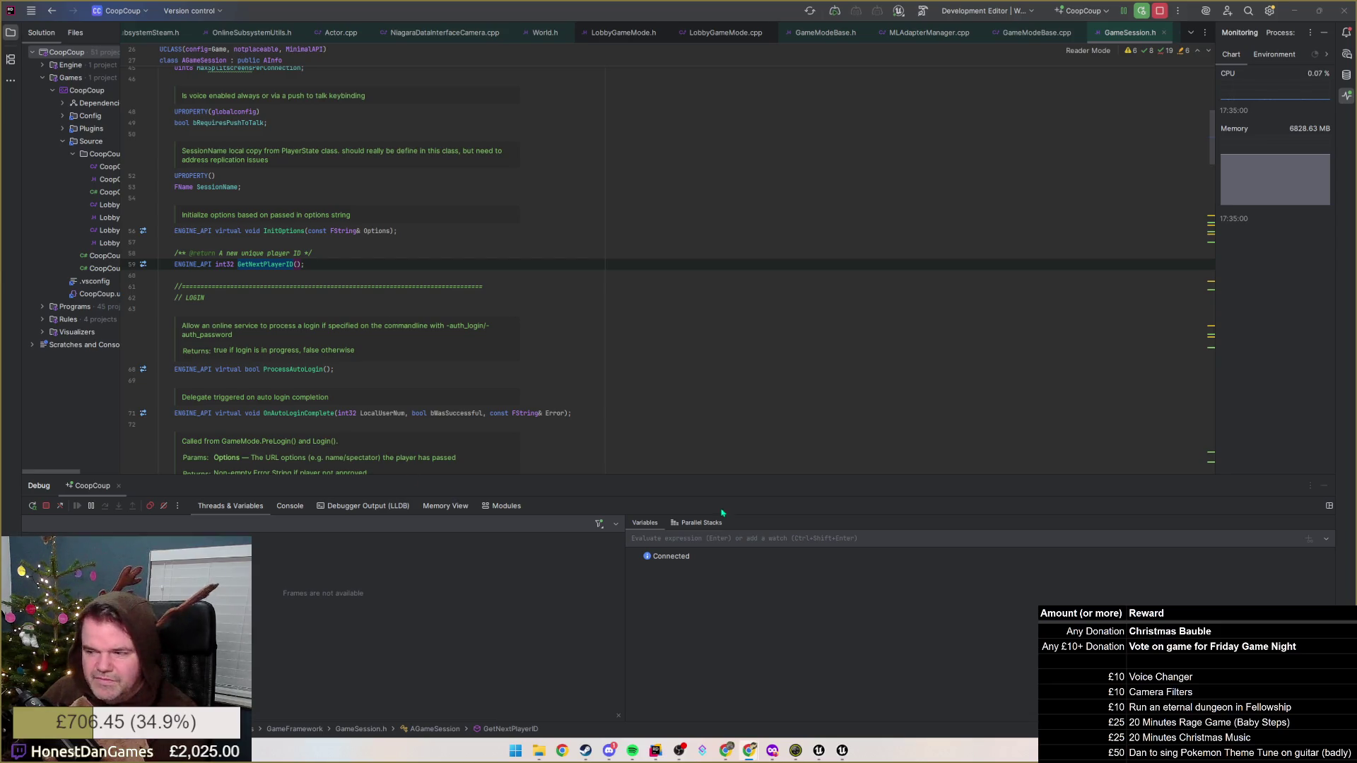
mouse_move(725, 751)
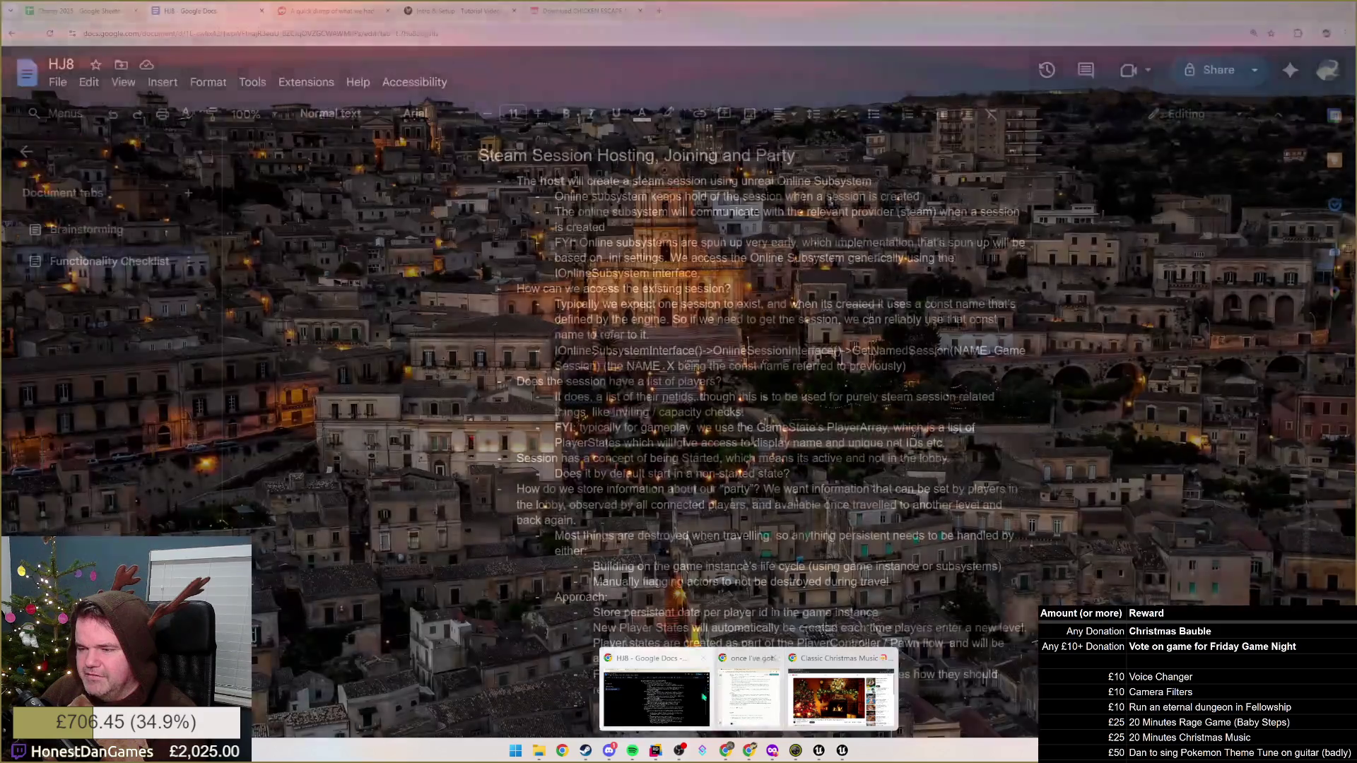
left_click(842, 694)
scroll(787, 604, "down", 1)
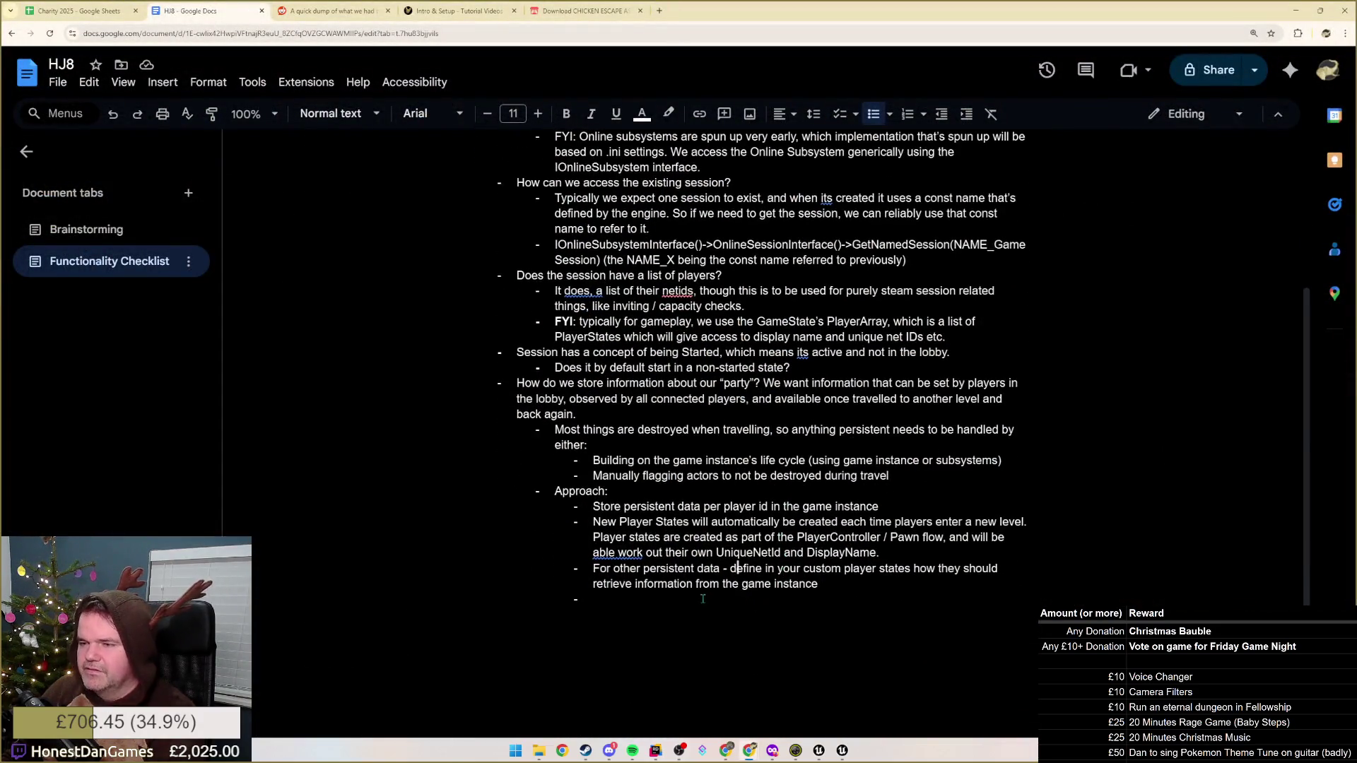
scroll(613, 565, "up", 1)
scroll(613, 565, "up", 1)
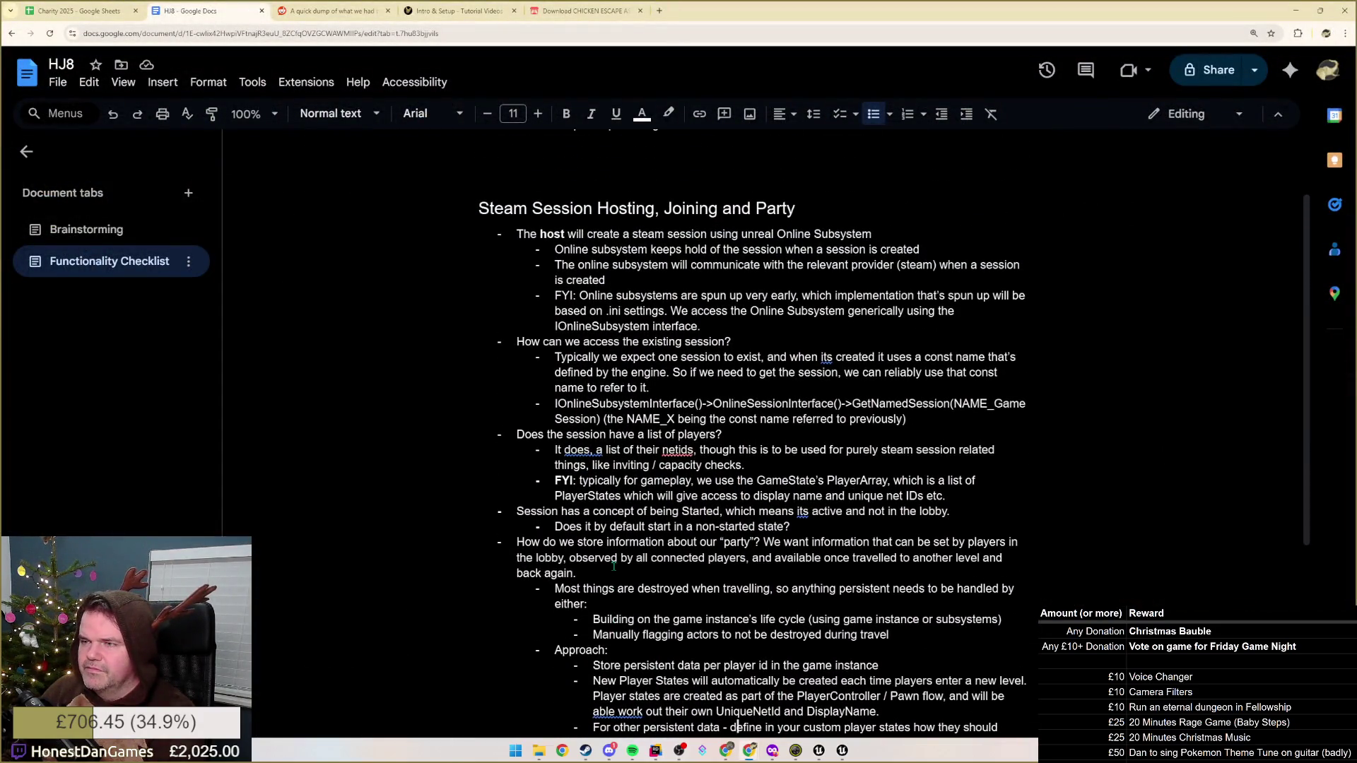
scroll(604, 467, "down", 2)
Add a bullet: 'GAMESession is an actor, spun up by gamemode, that represents a server-only session'
left_click(618, 543)
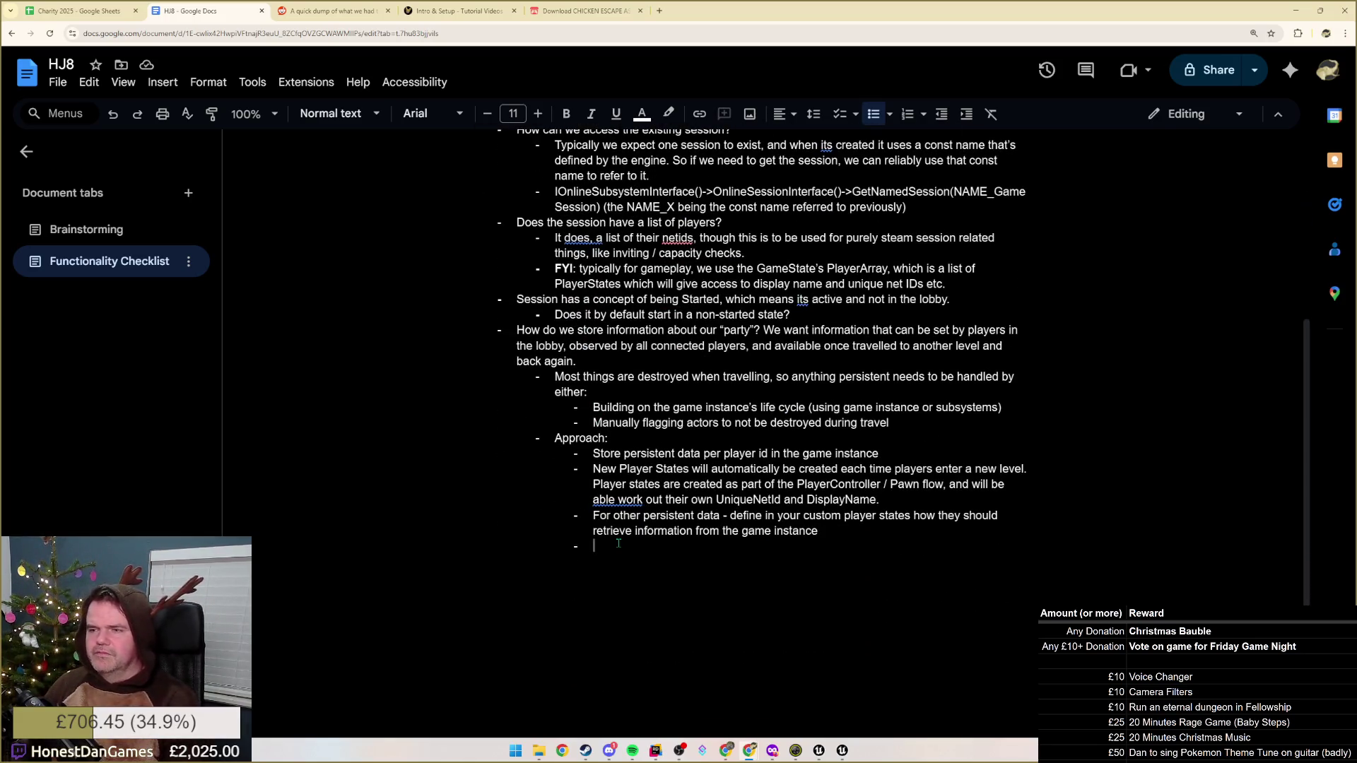
left_click(815, 314)
key("Return")
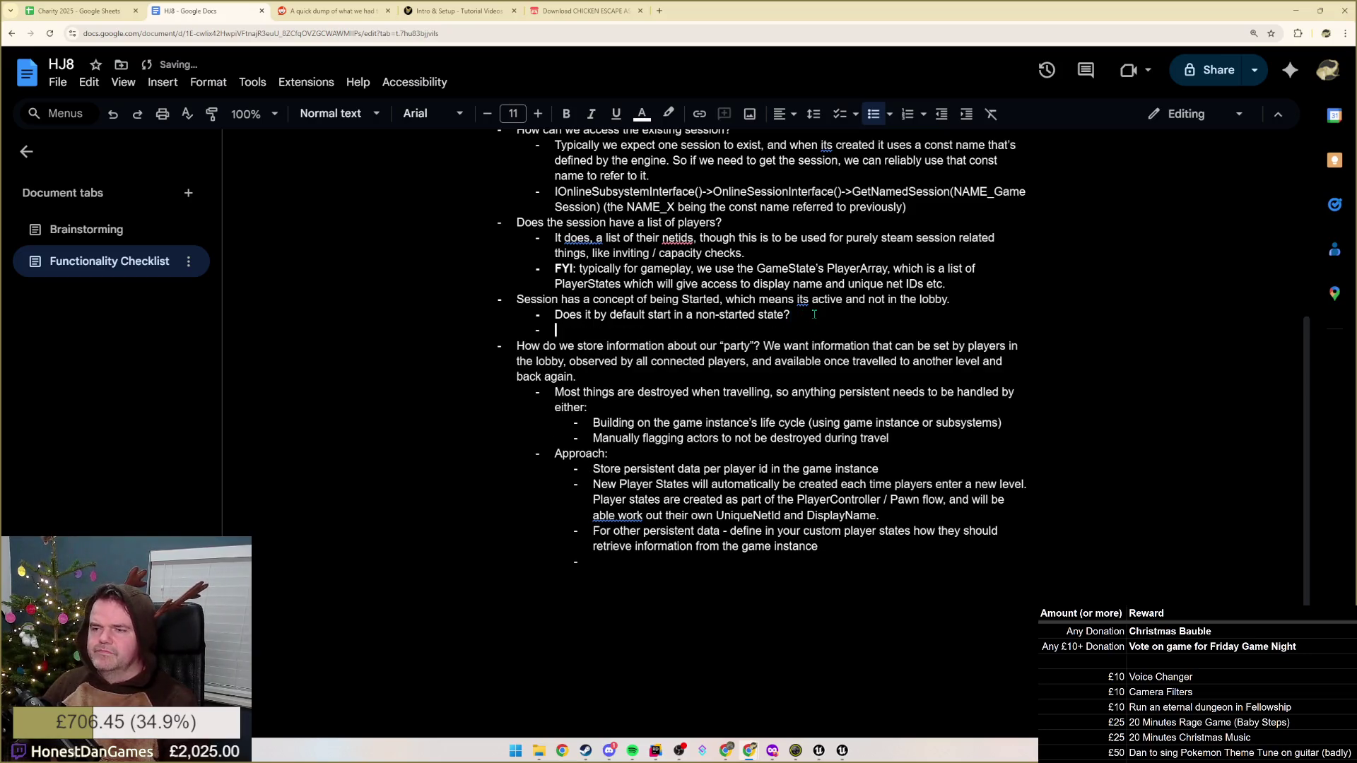
type("GAME")
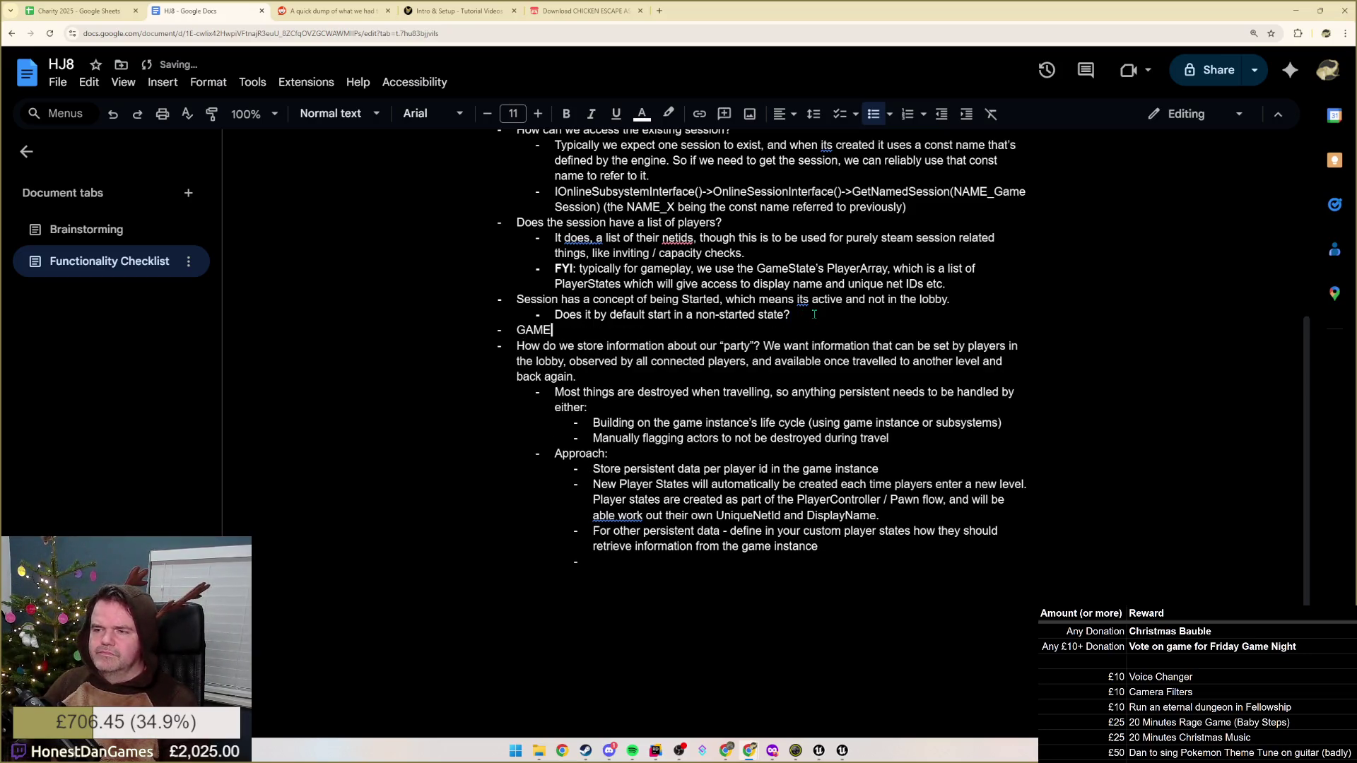
type("Session is")
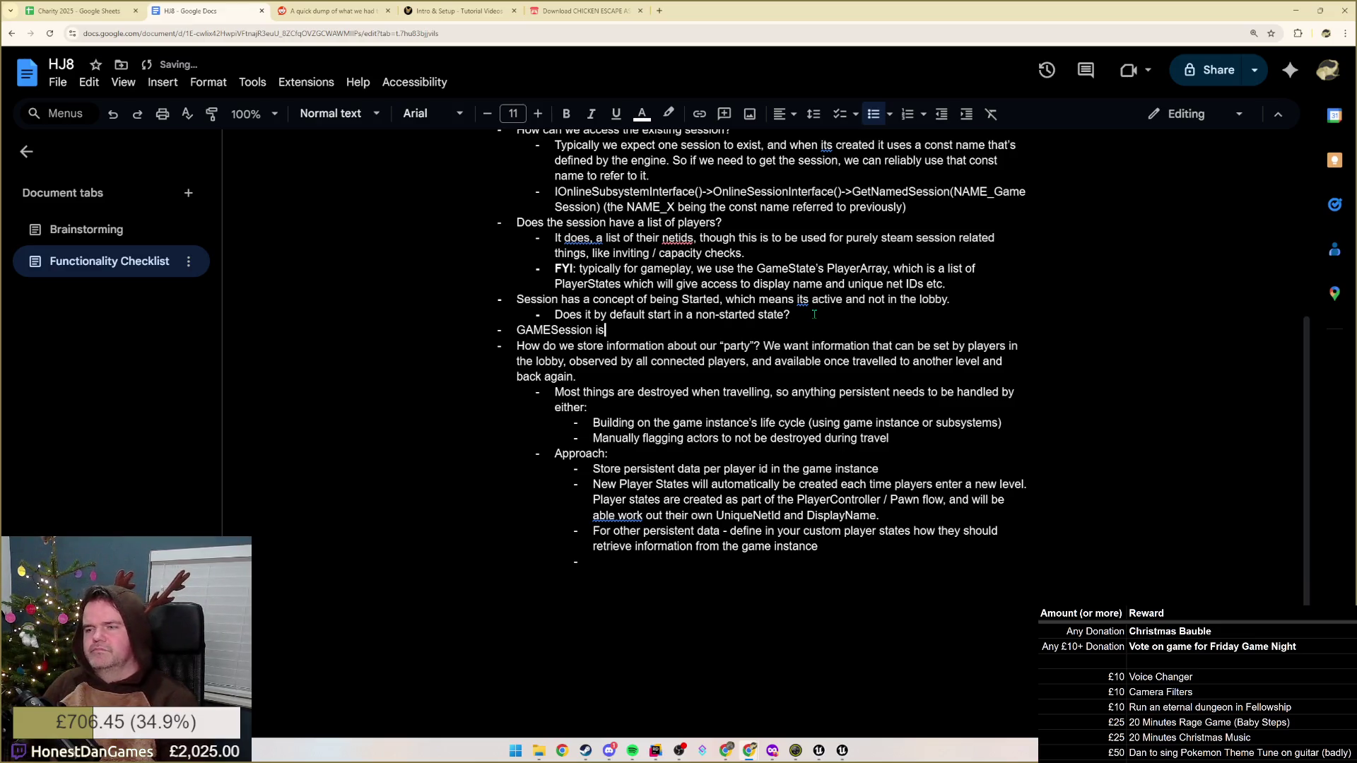
type(" an actor,, spu")
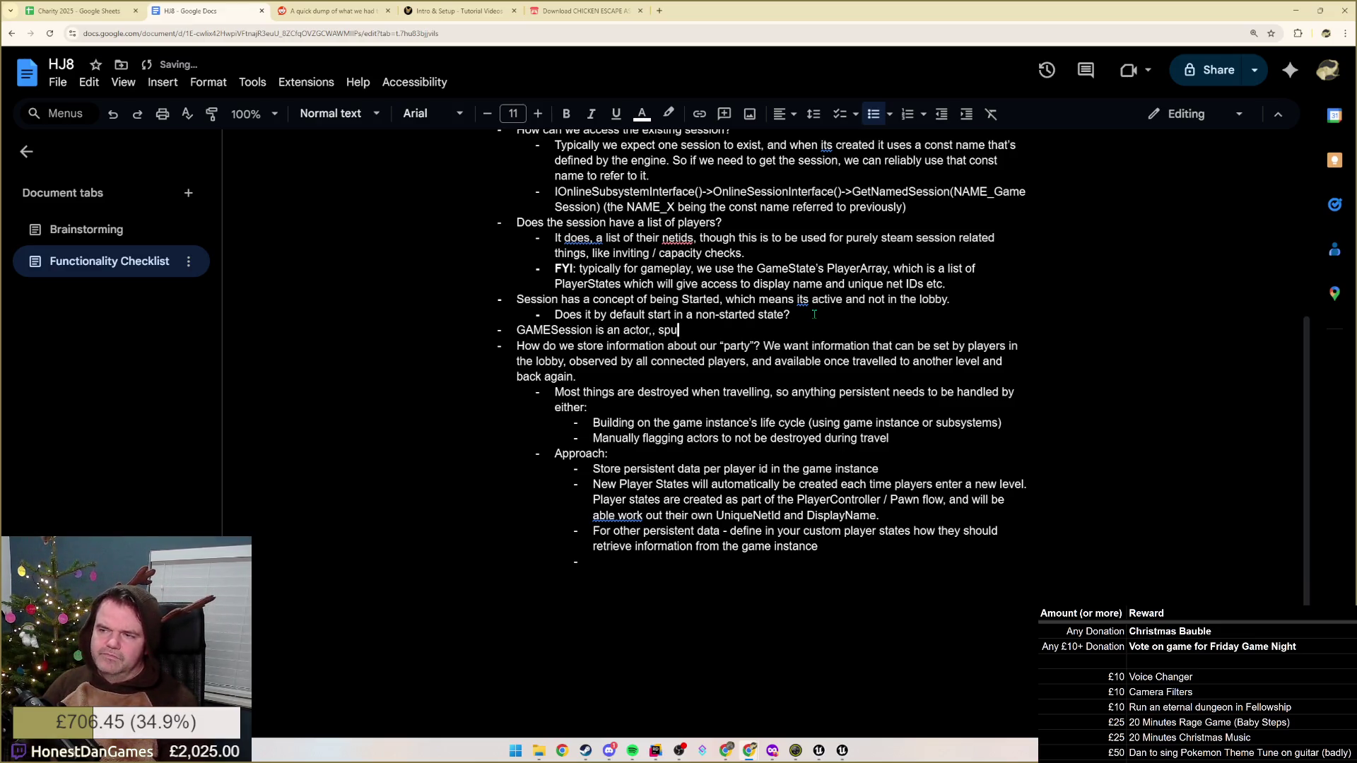
key("BackSpace")
key("BackSpace")
key("BackSpace")
key("BackSpace")
key("BackSpace")
type(" spun")
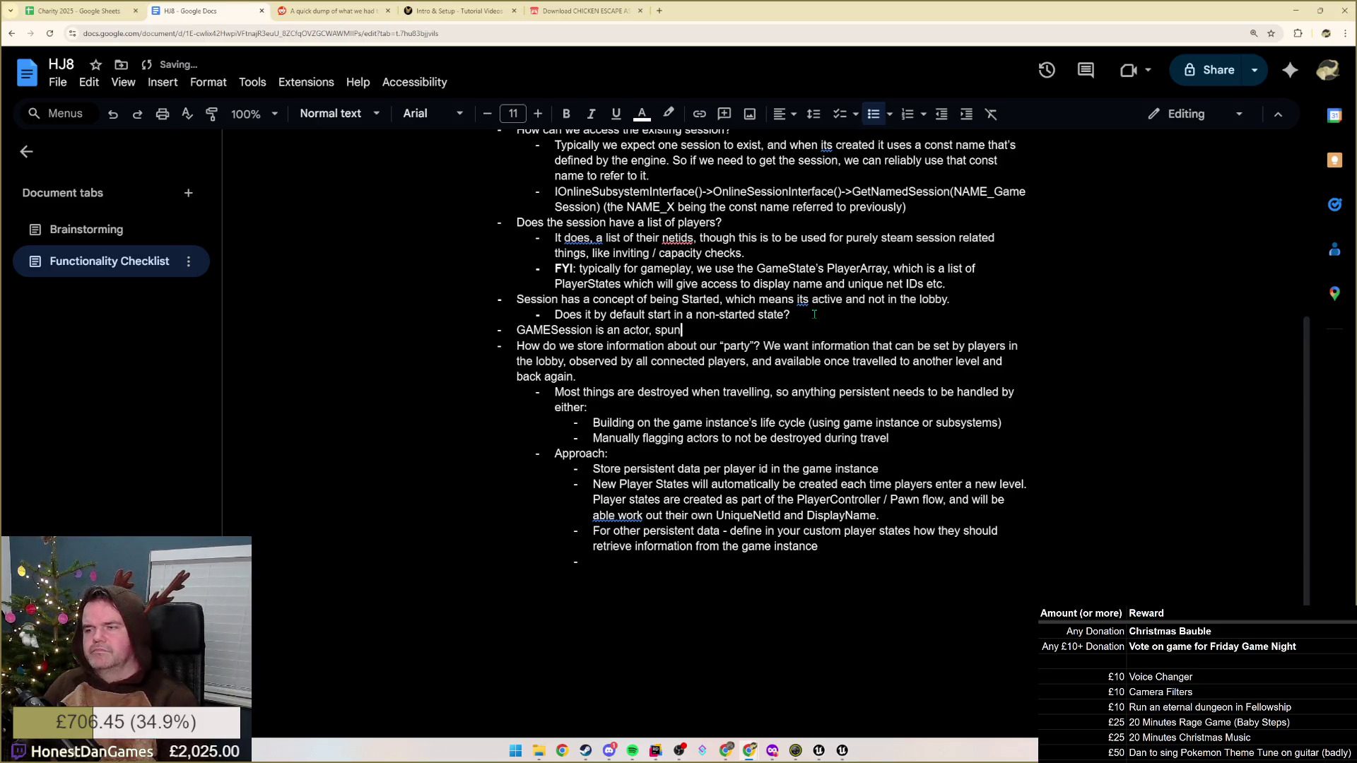
type("up by gamemode,")
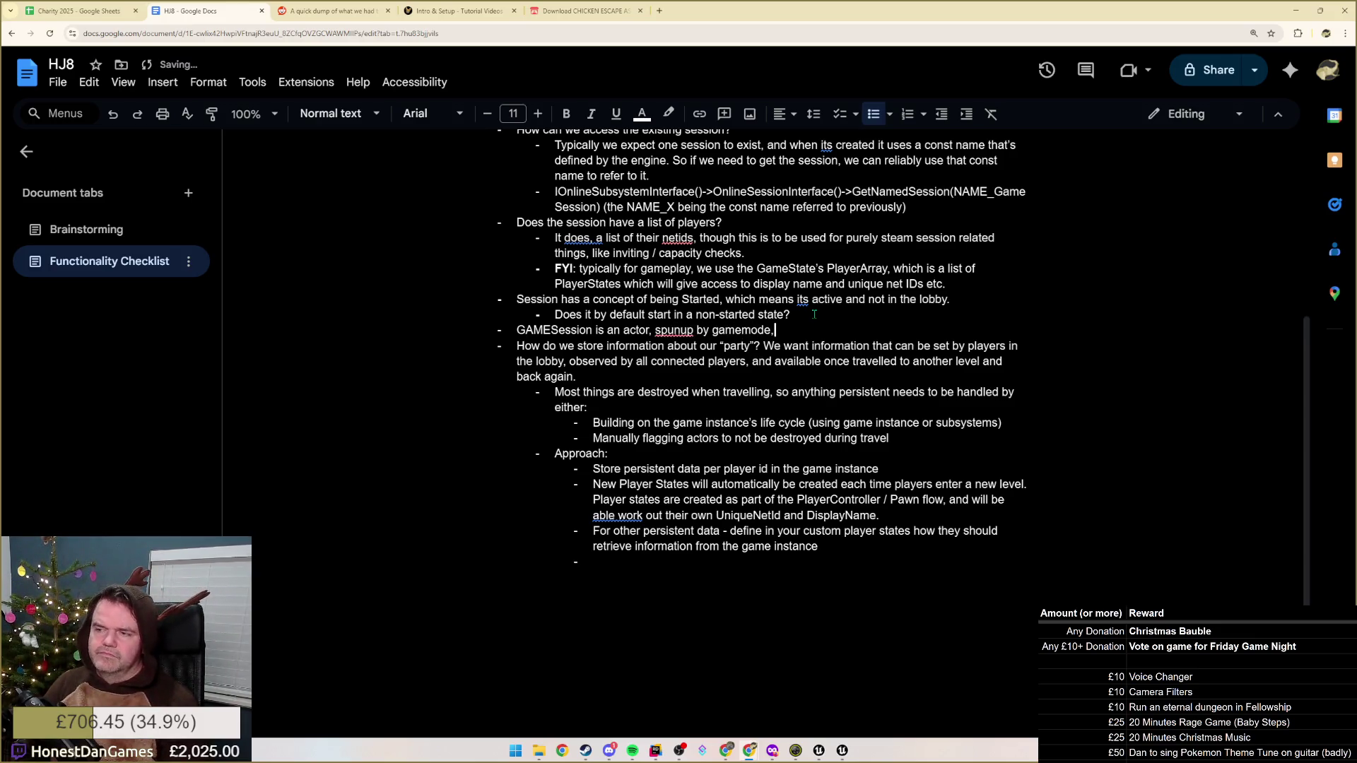
type(" tha")
type("t represents ")
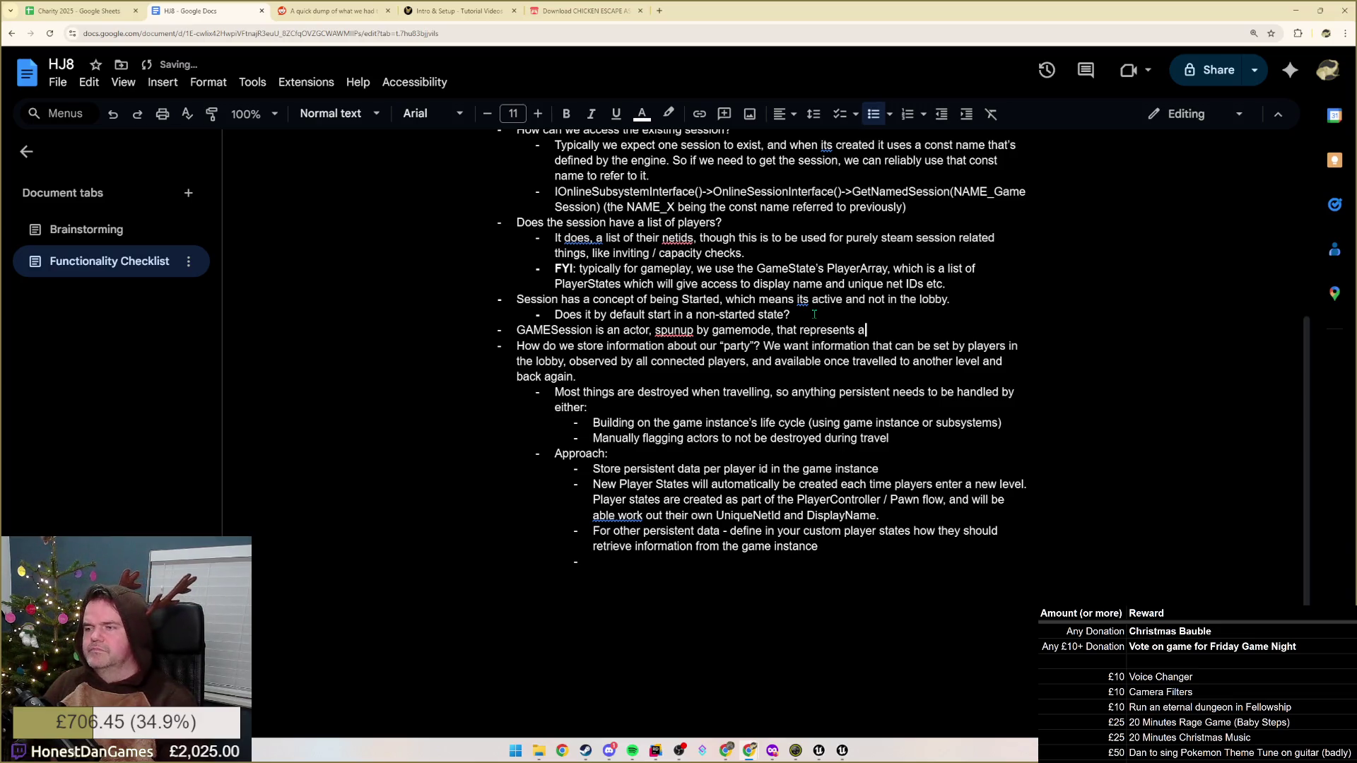
type("a server-only ")
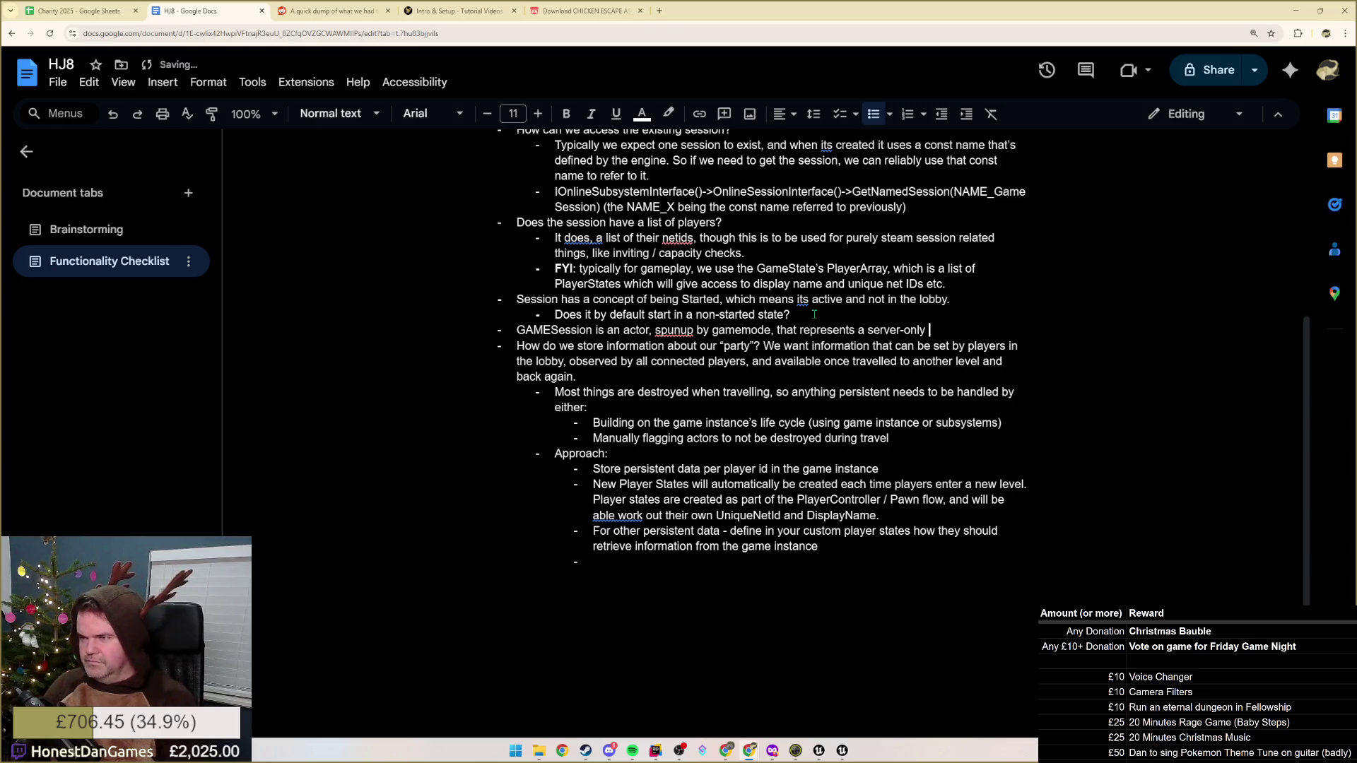
type("acess")
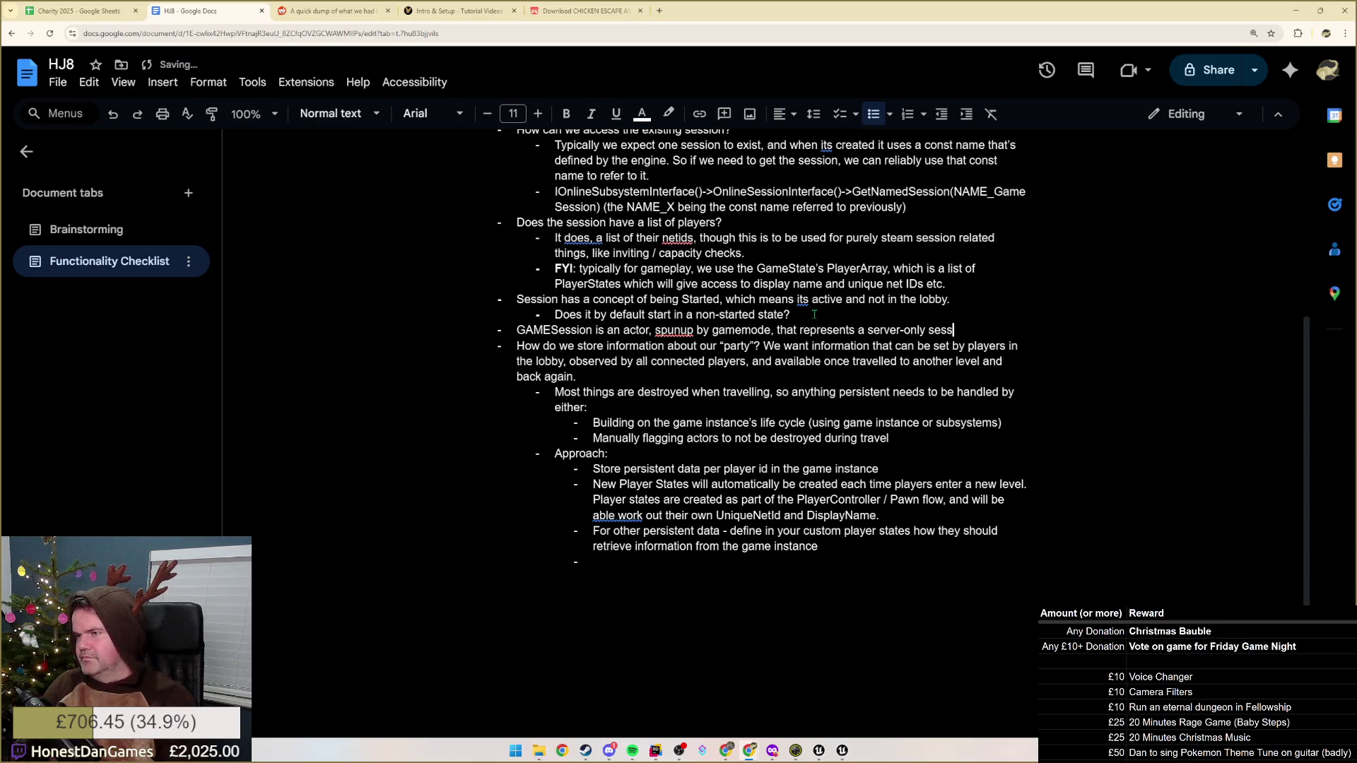
key("BackSpace")
key("BackSpace")
key("BackSpace")
type("gameplay sessi")
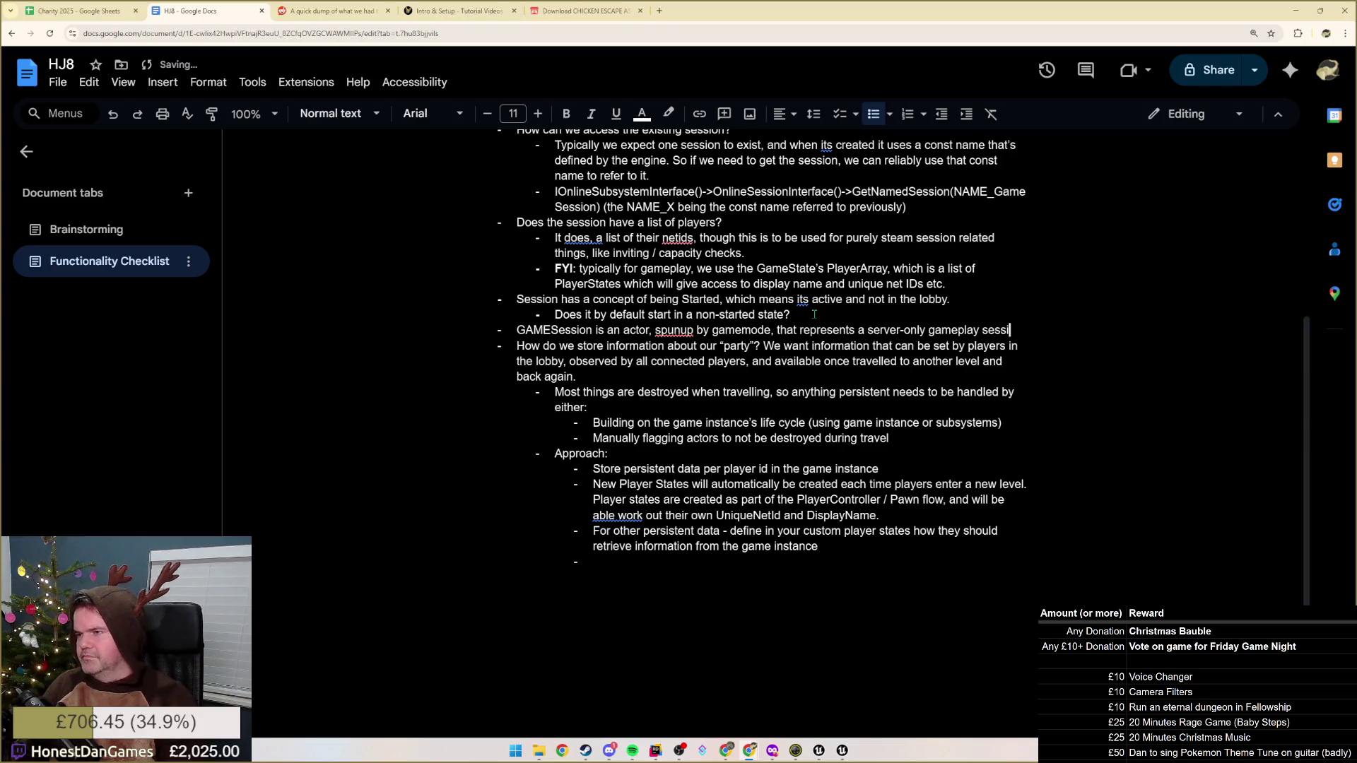
type("on. Can be use")
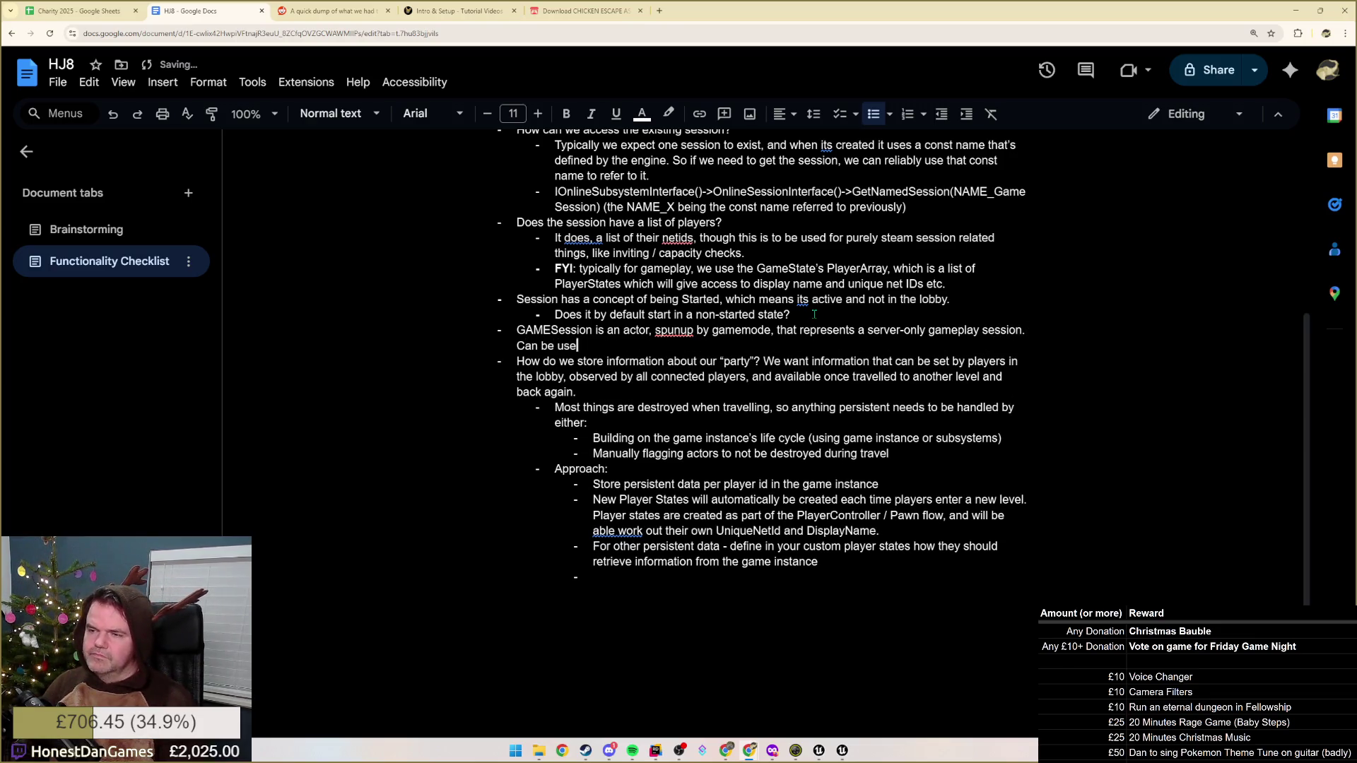
type("d to extend /.")
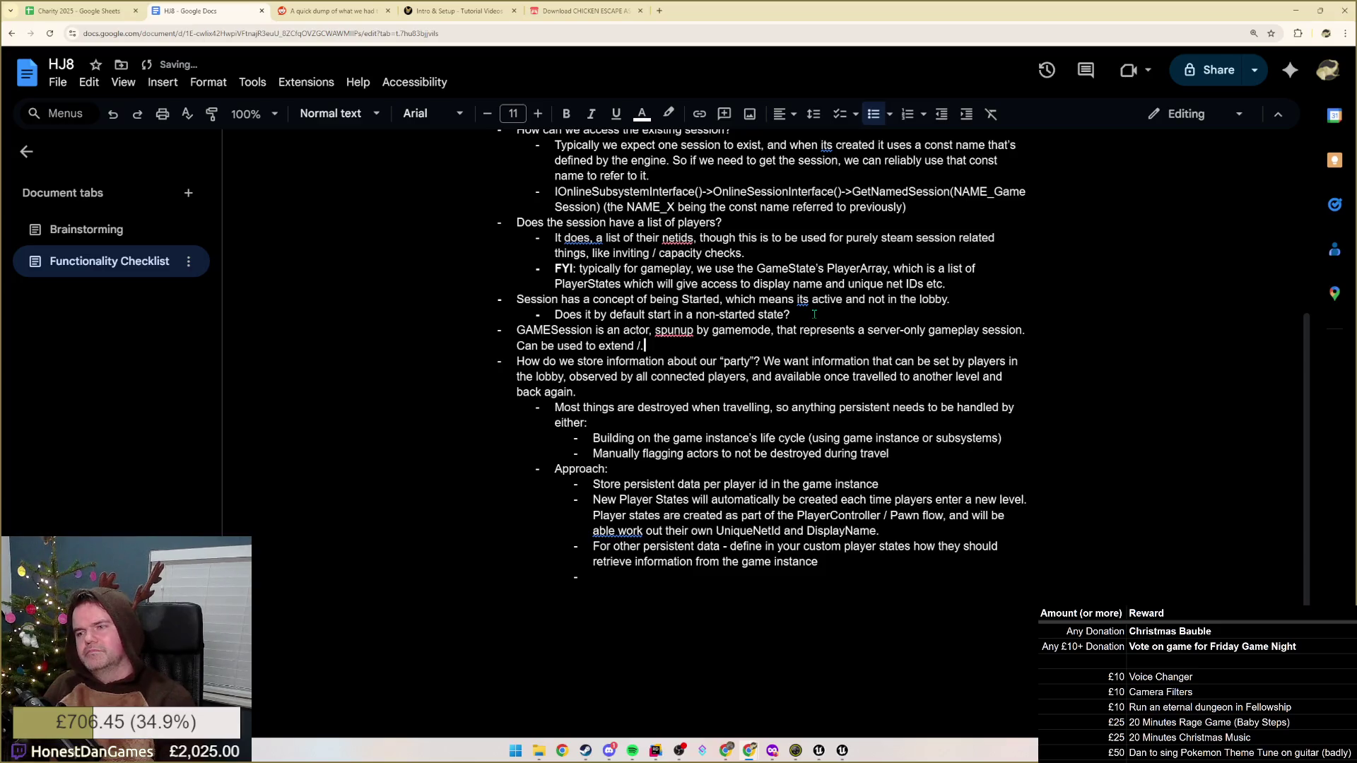
key("BackSpace")
type(" define se")
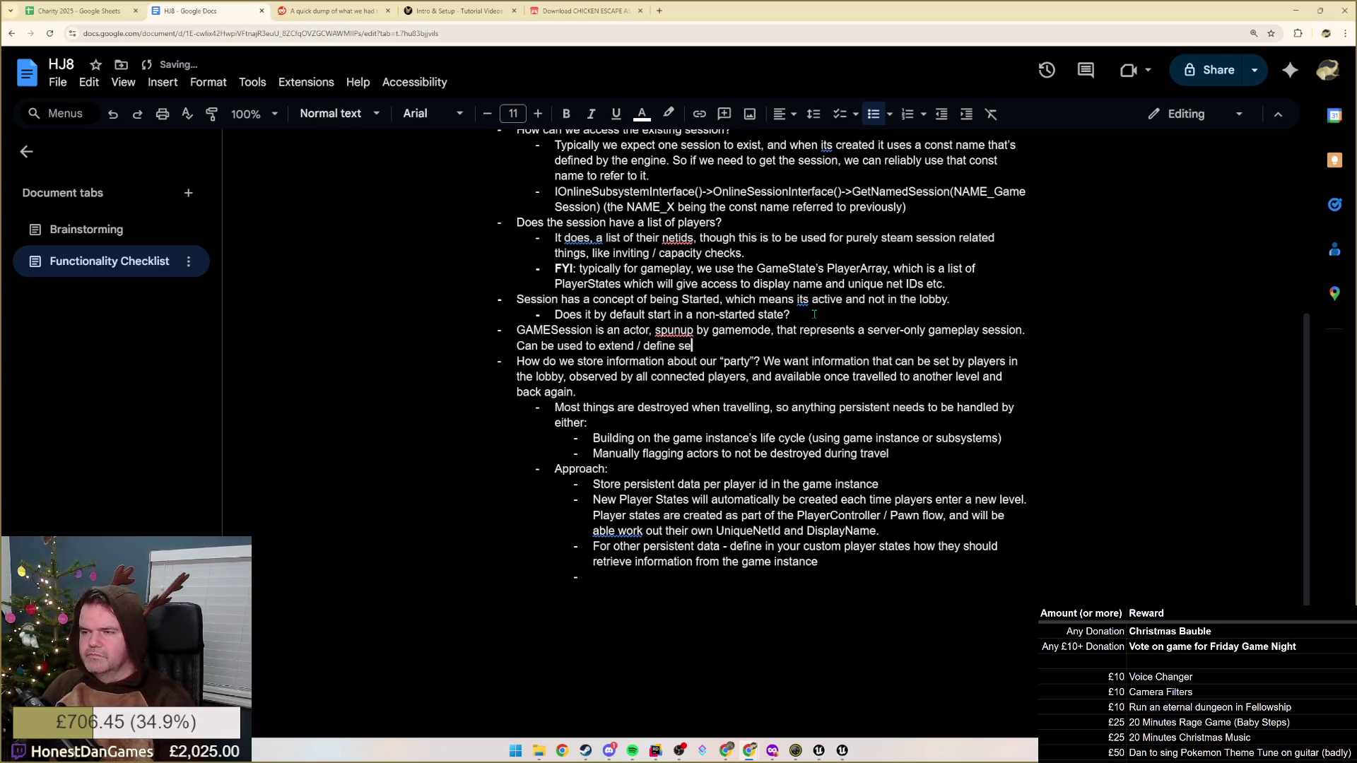
type("ssion spe")
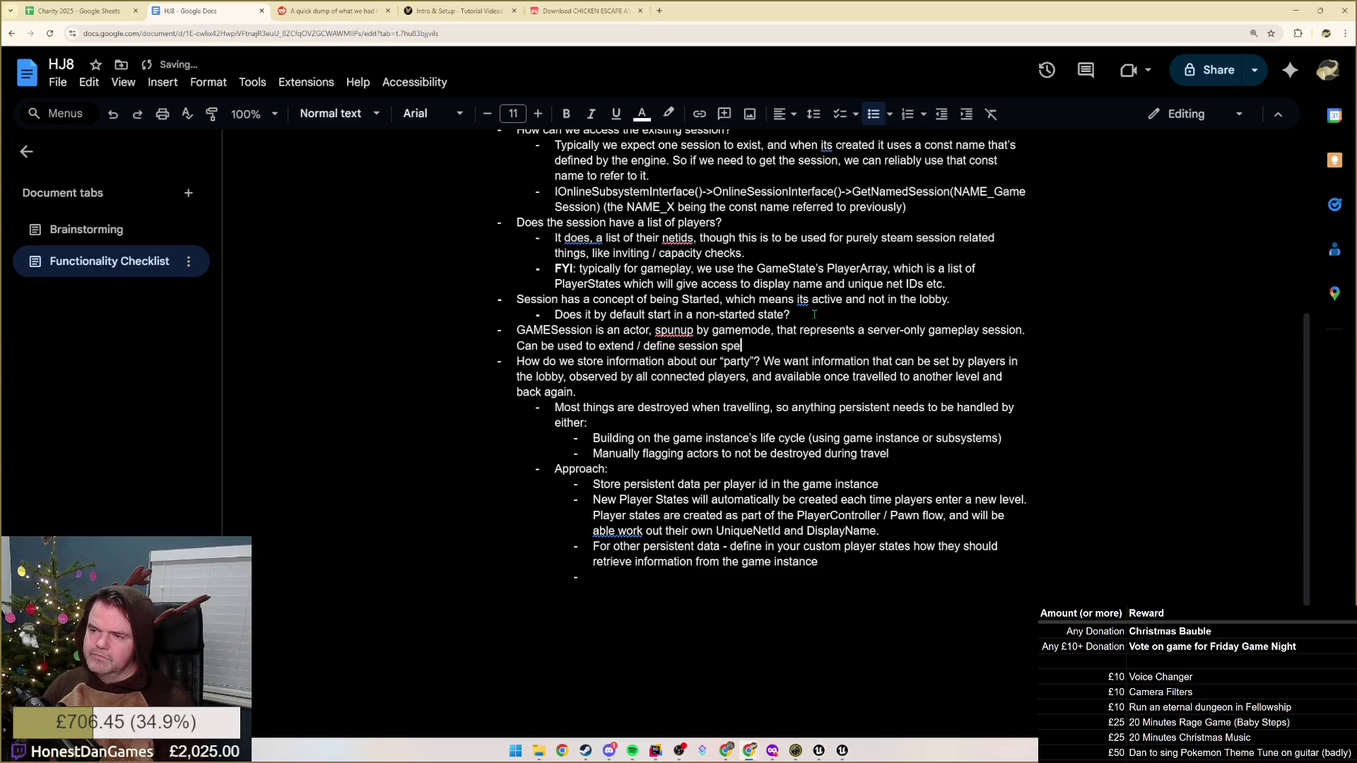
type("c")
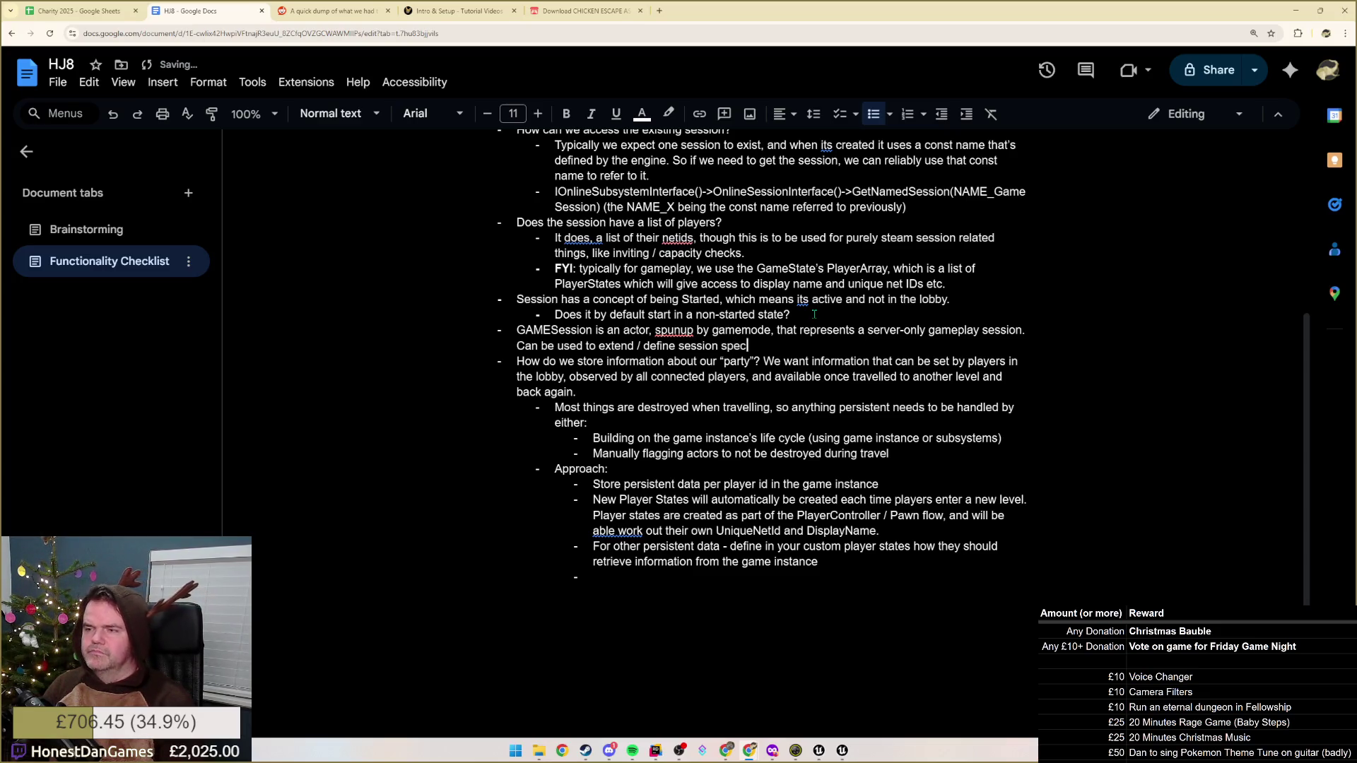
type("ifics for y")
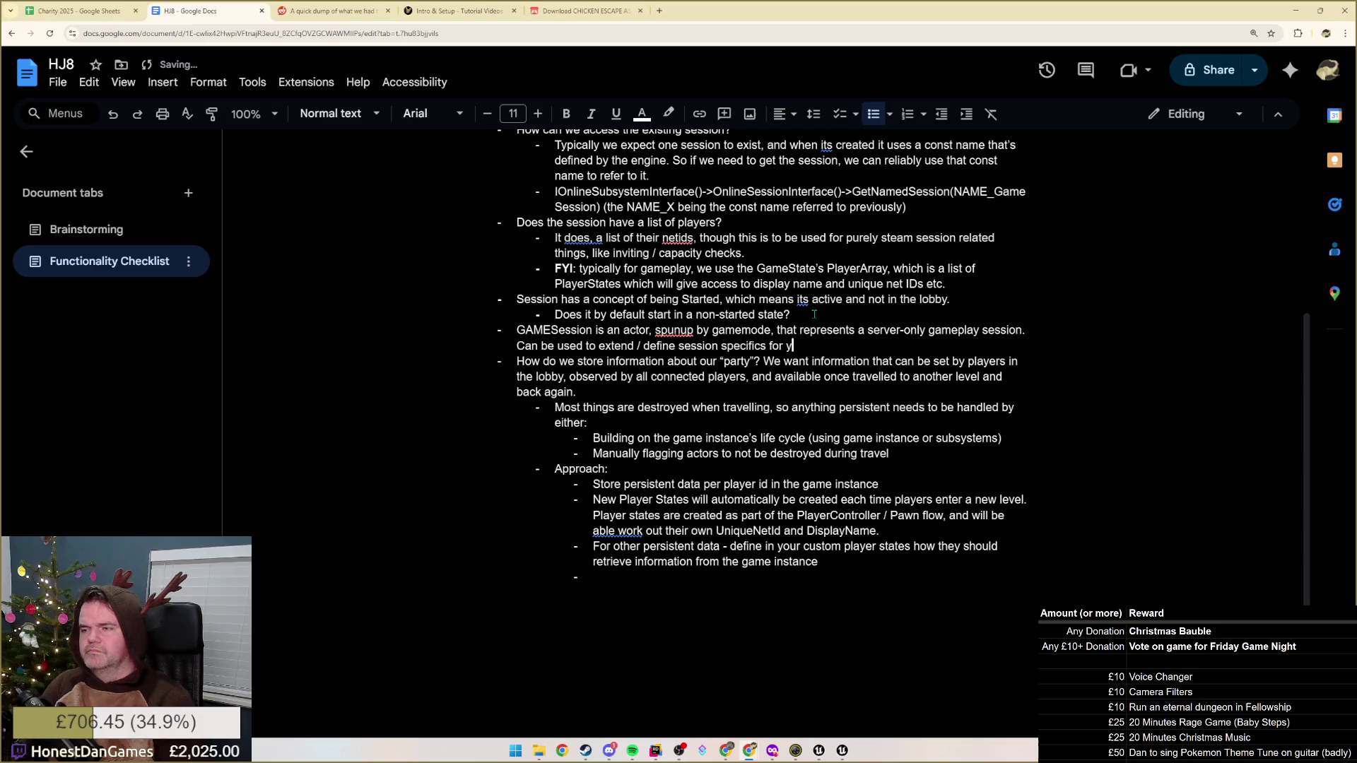
type("our gameplay, ")
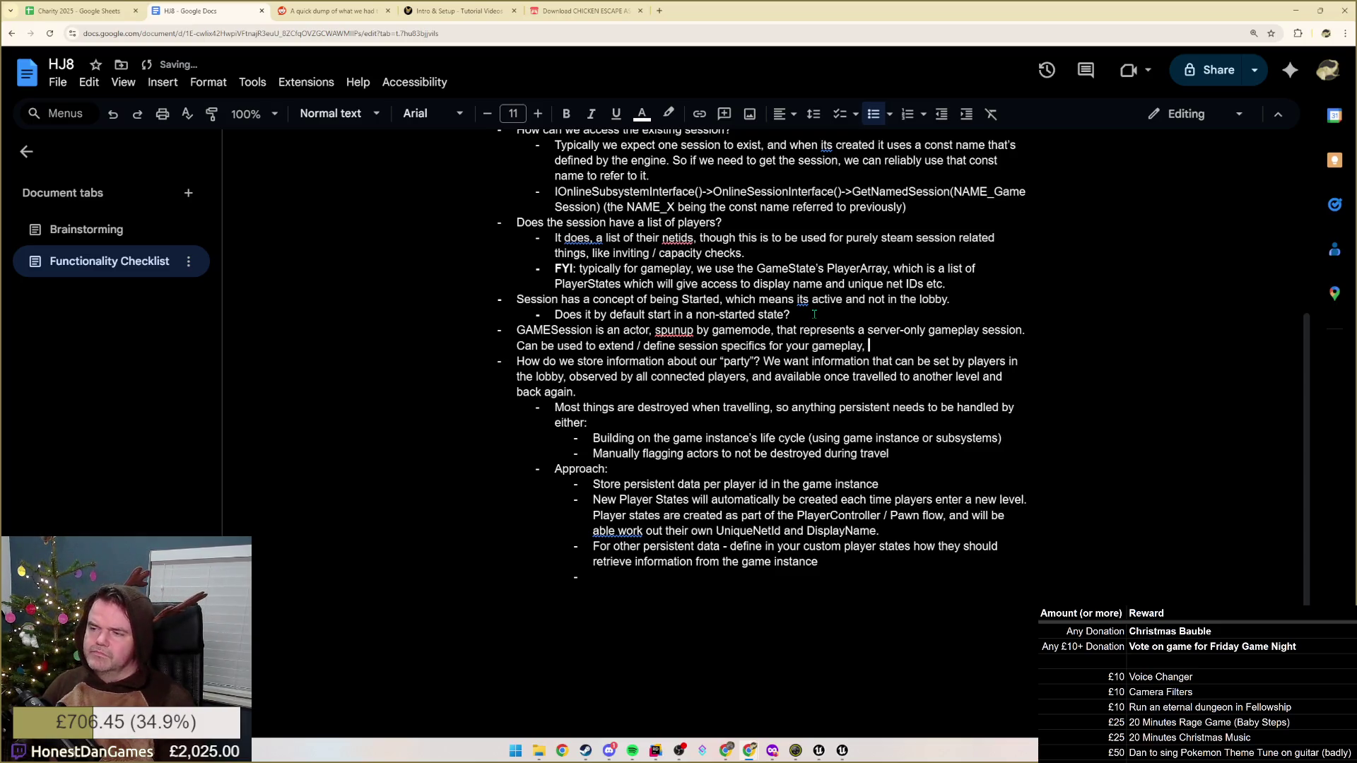
type("as oppo")
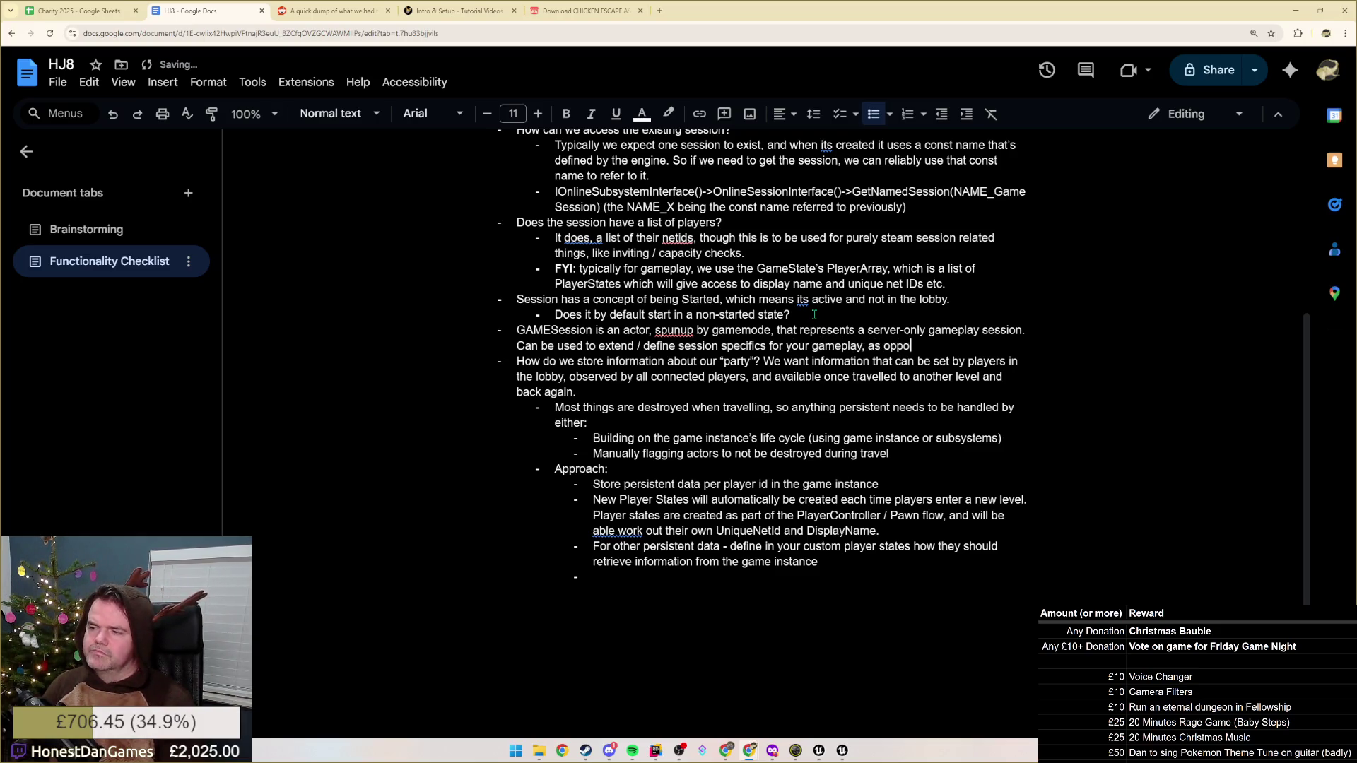
type("sed to the")
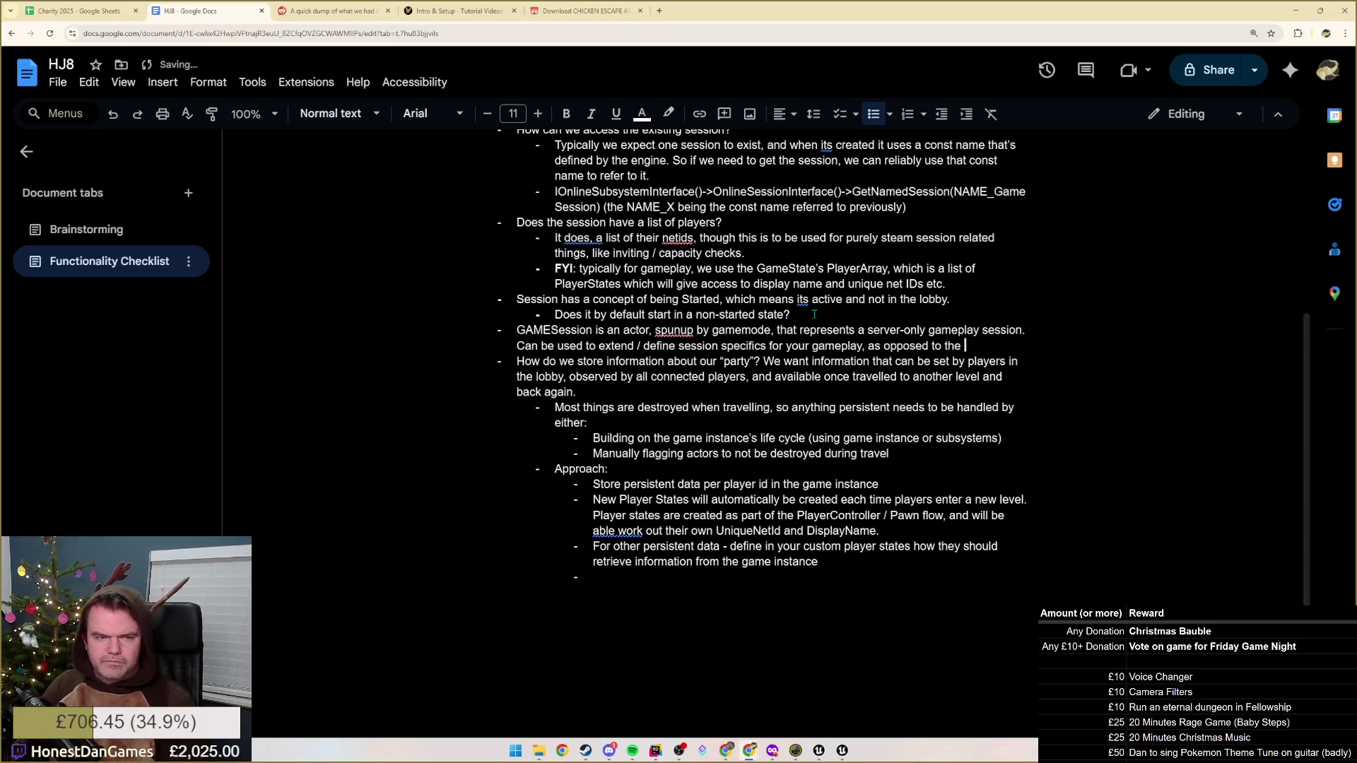
type(" network match")
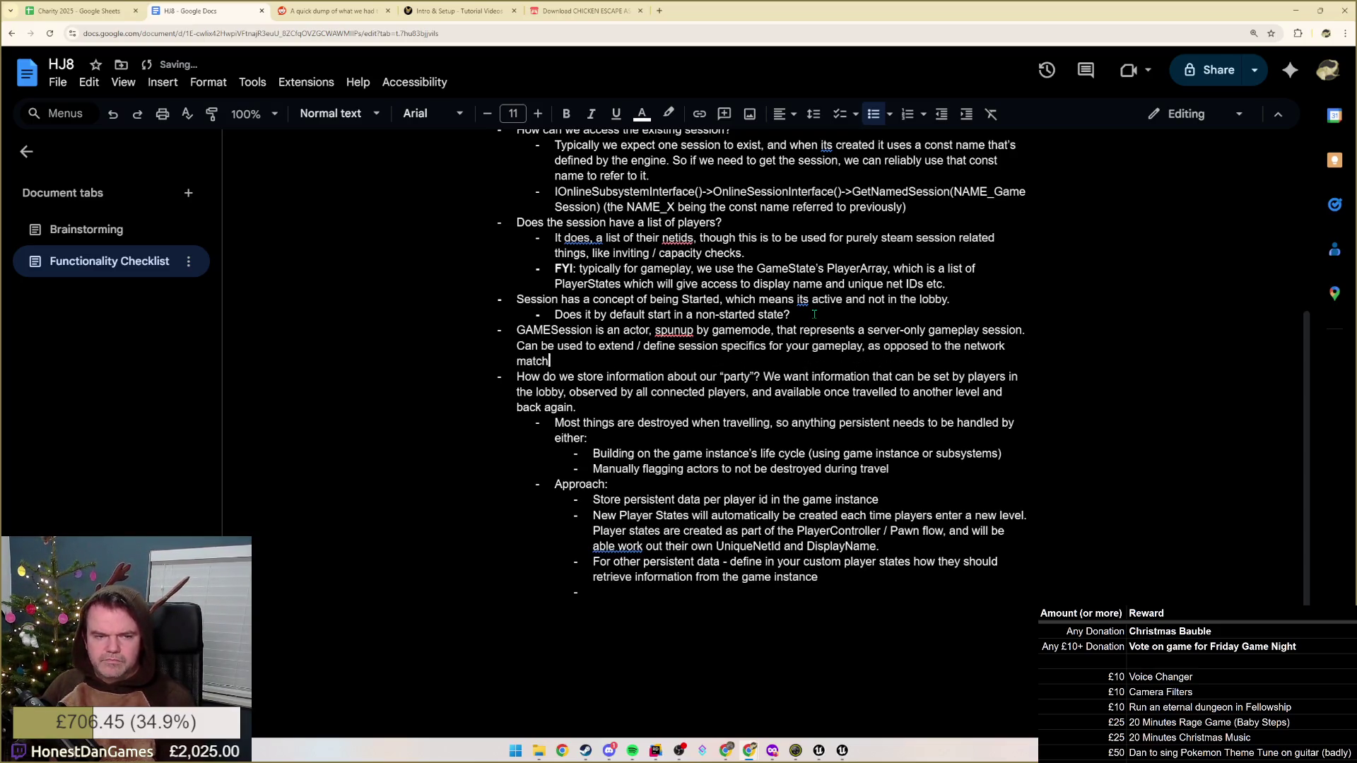
type("making and online p")
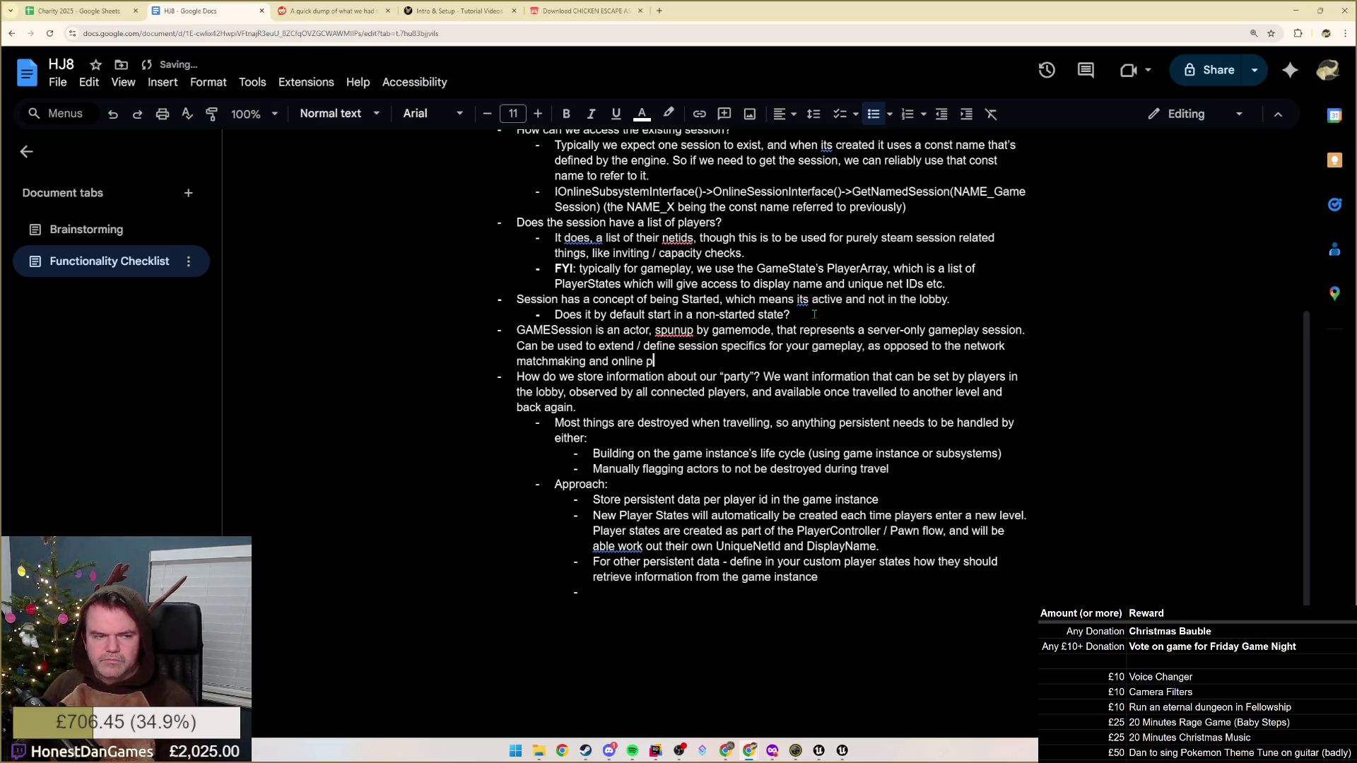
type("resence")
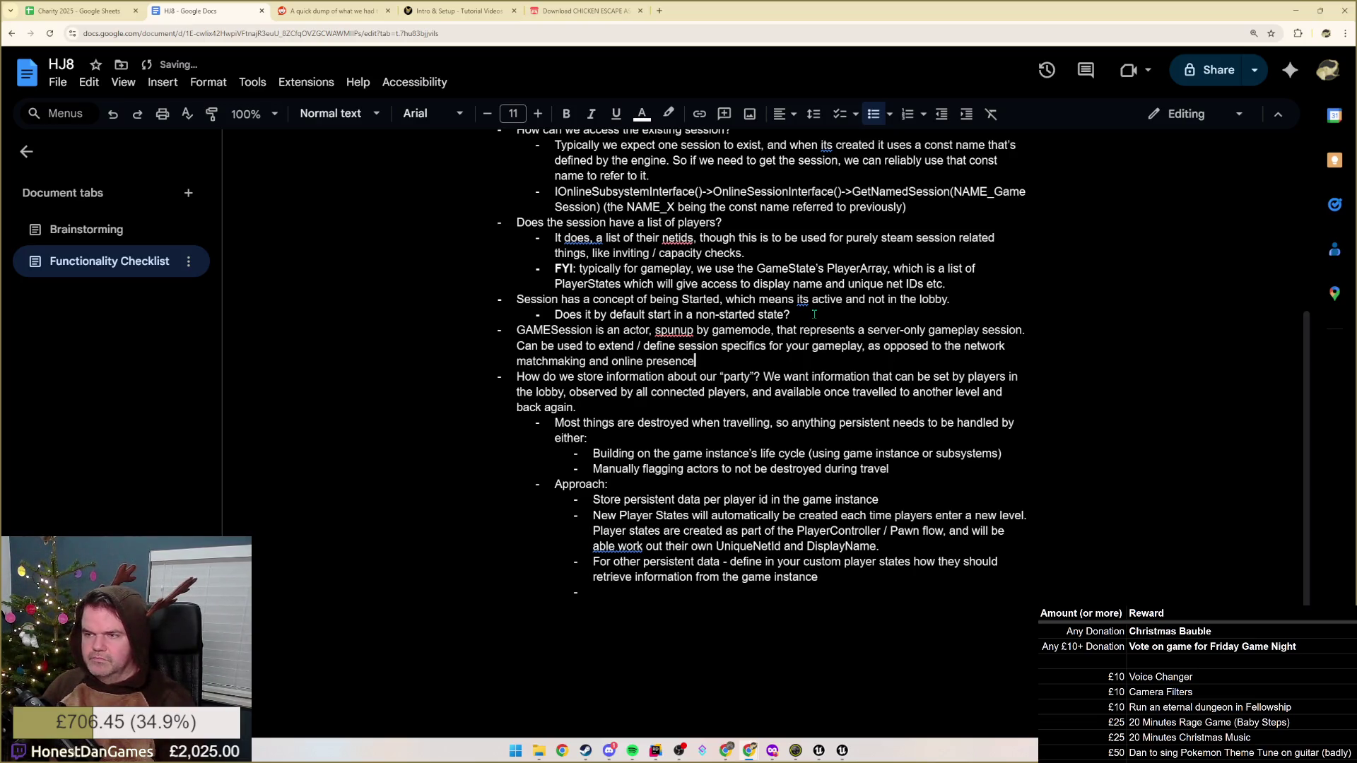
type(" that's handl")
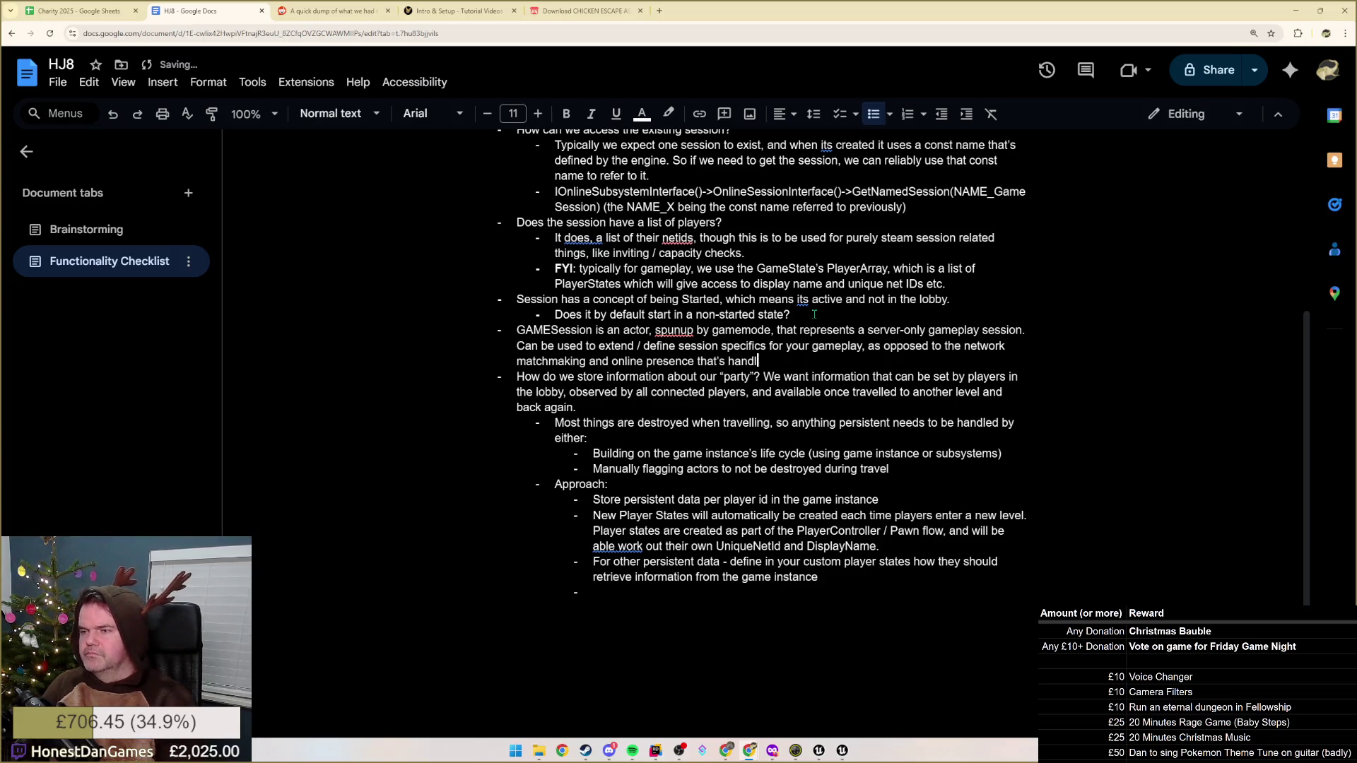
type("inled by the ")
type("Online Subsystem")
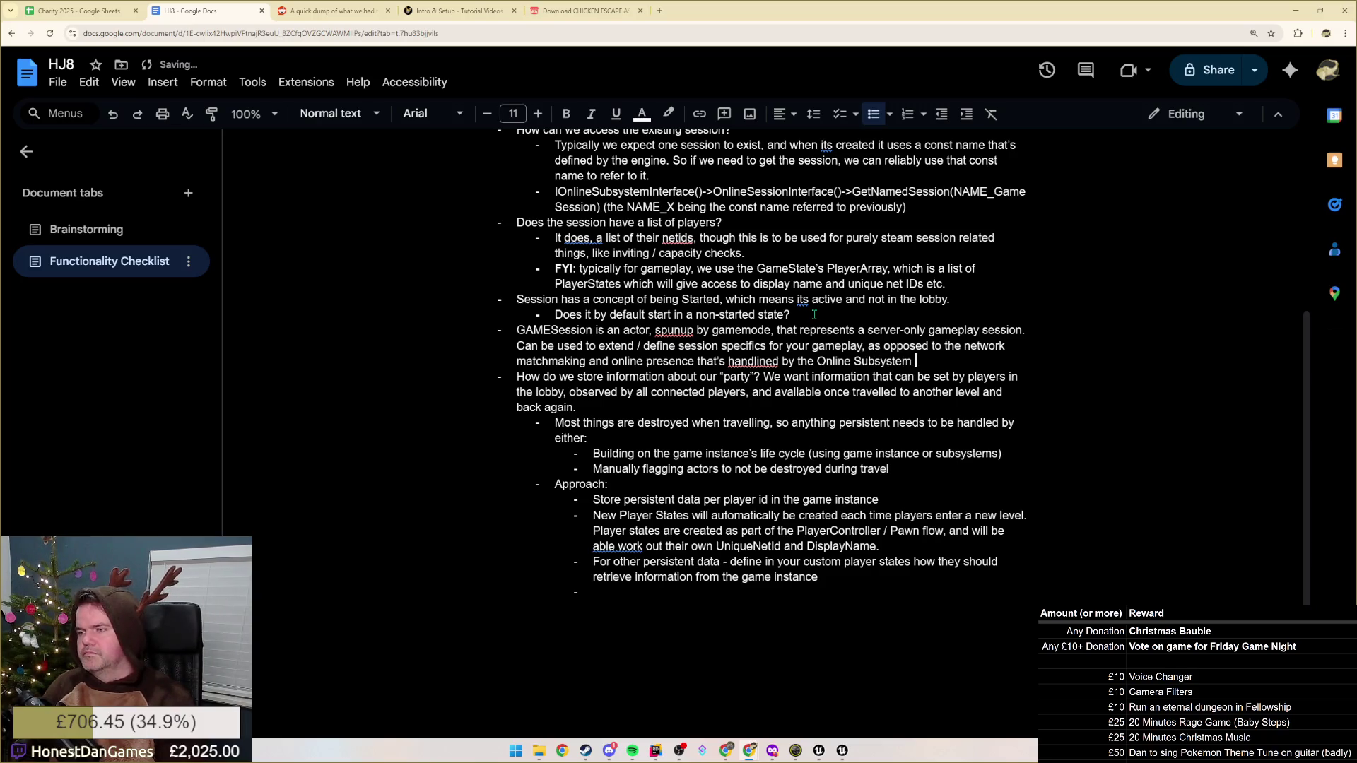
type(" session.")
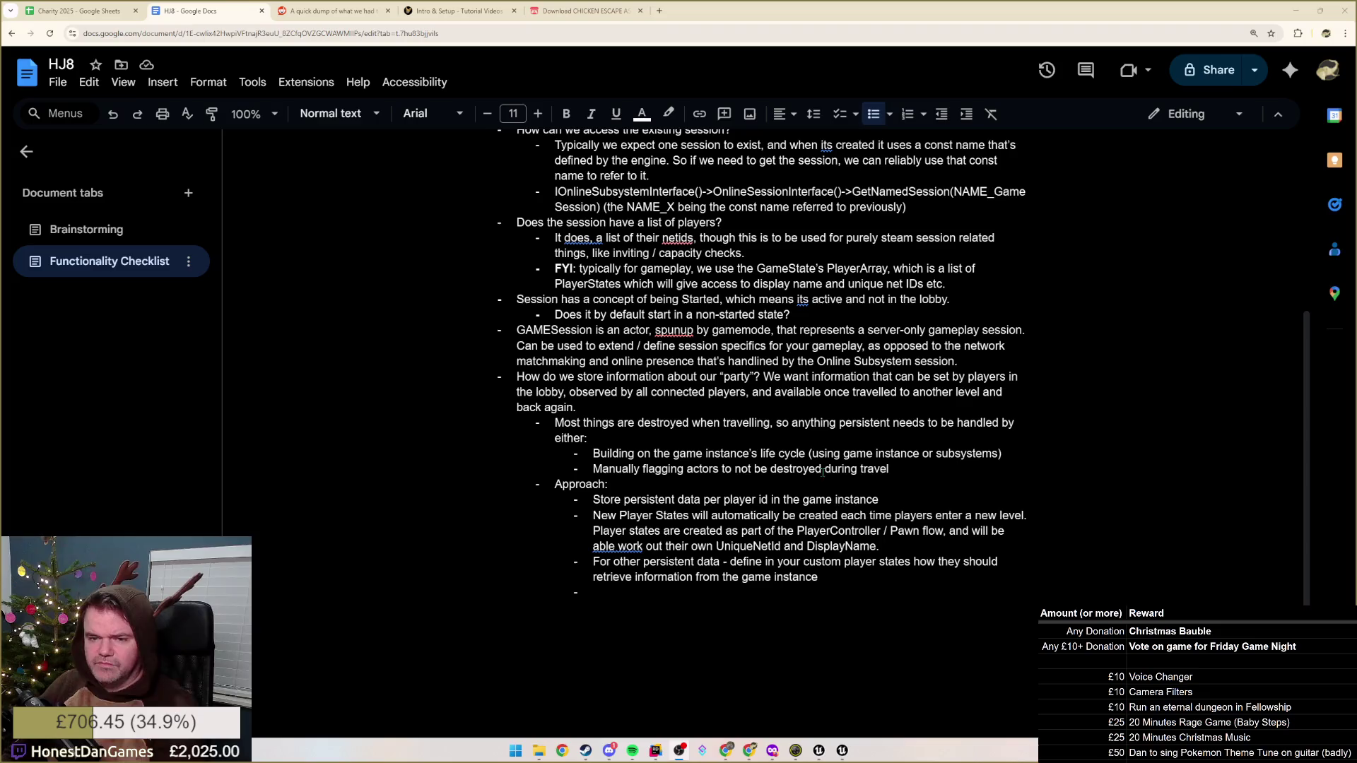
left_click(857, 578)
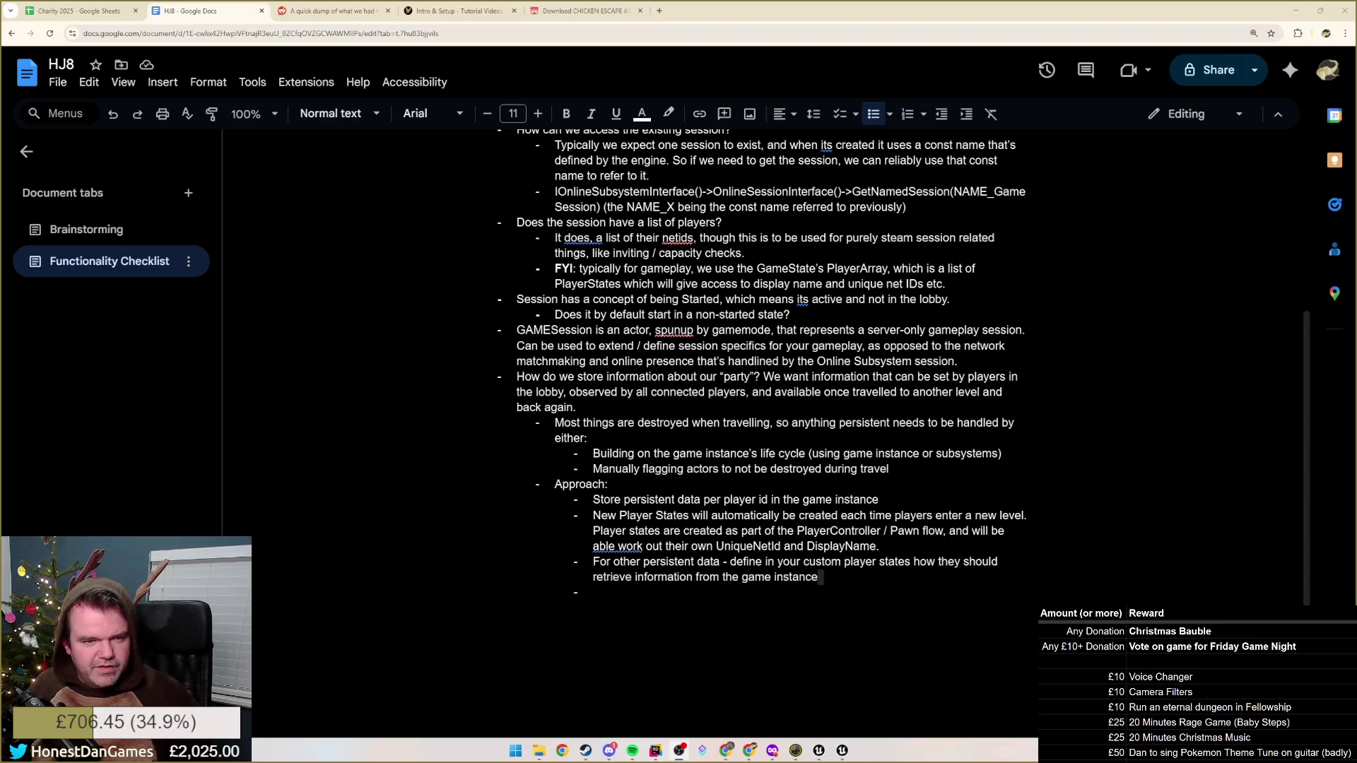
scroll(633, 452, "down", 3)
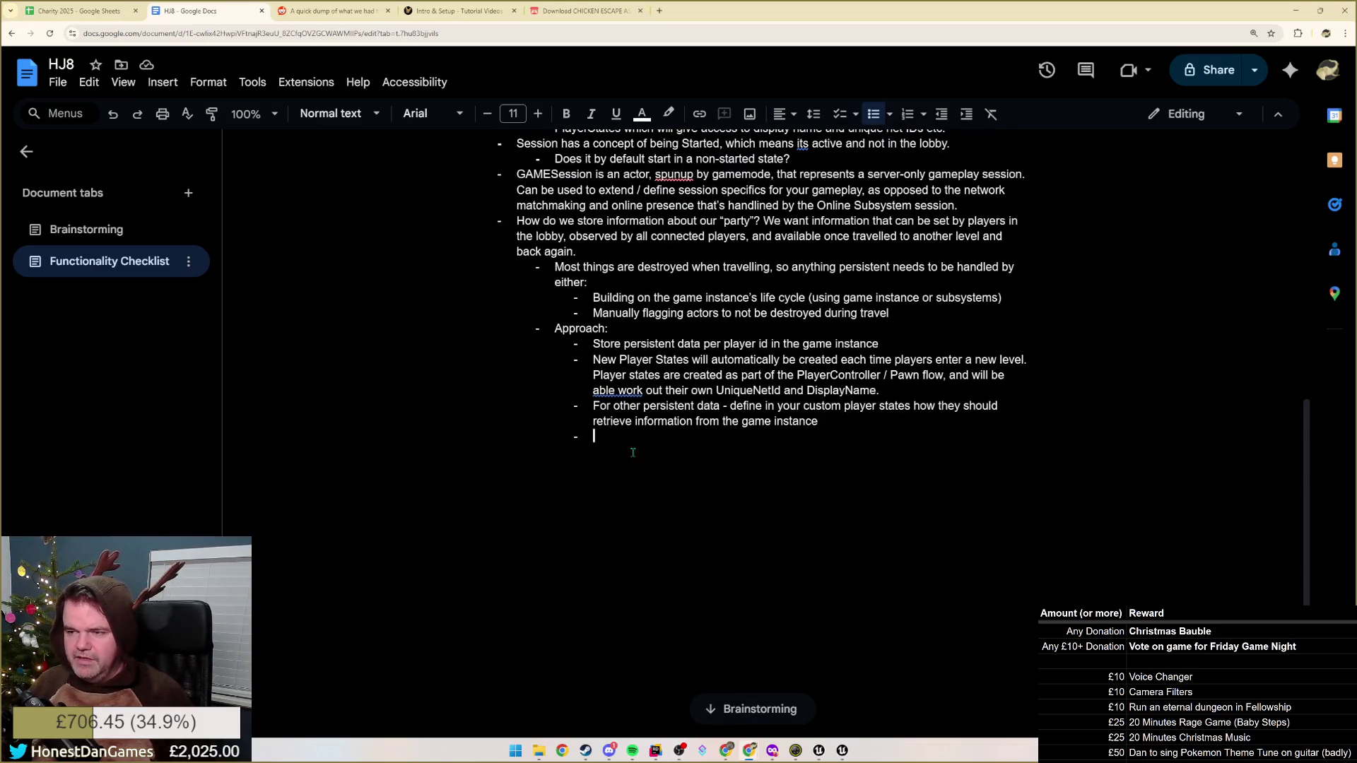
Replace the empty bullet with a plain 'BRB :)' line and select the word BRB
key("Return")
key("Return")
type("B")
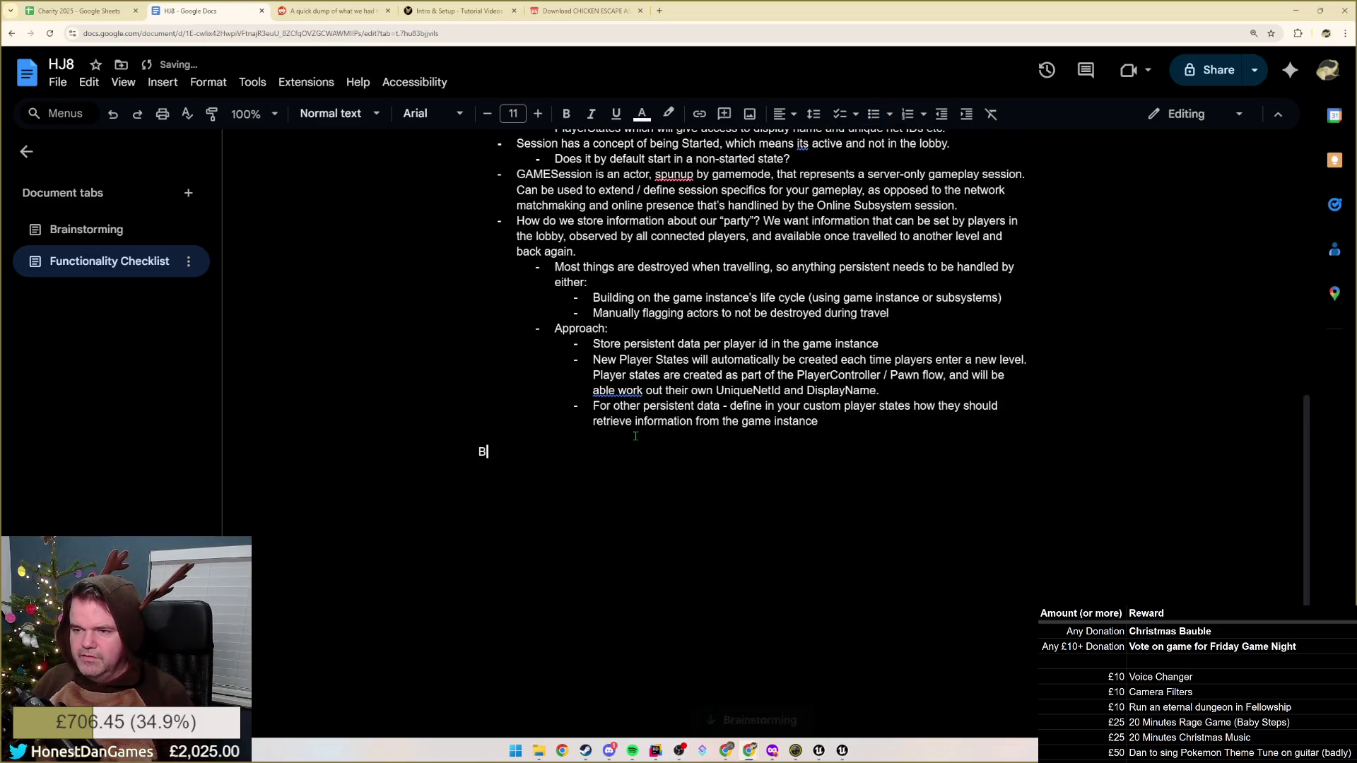
type("RB :)")
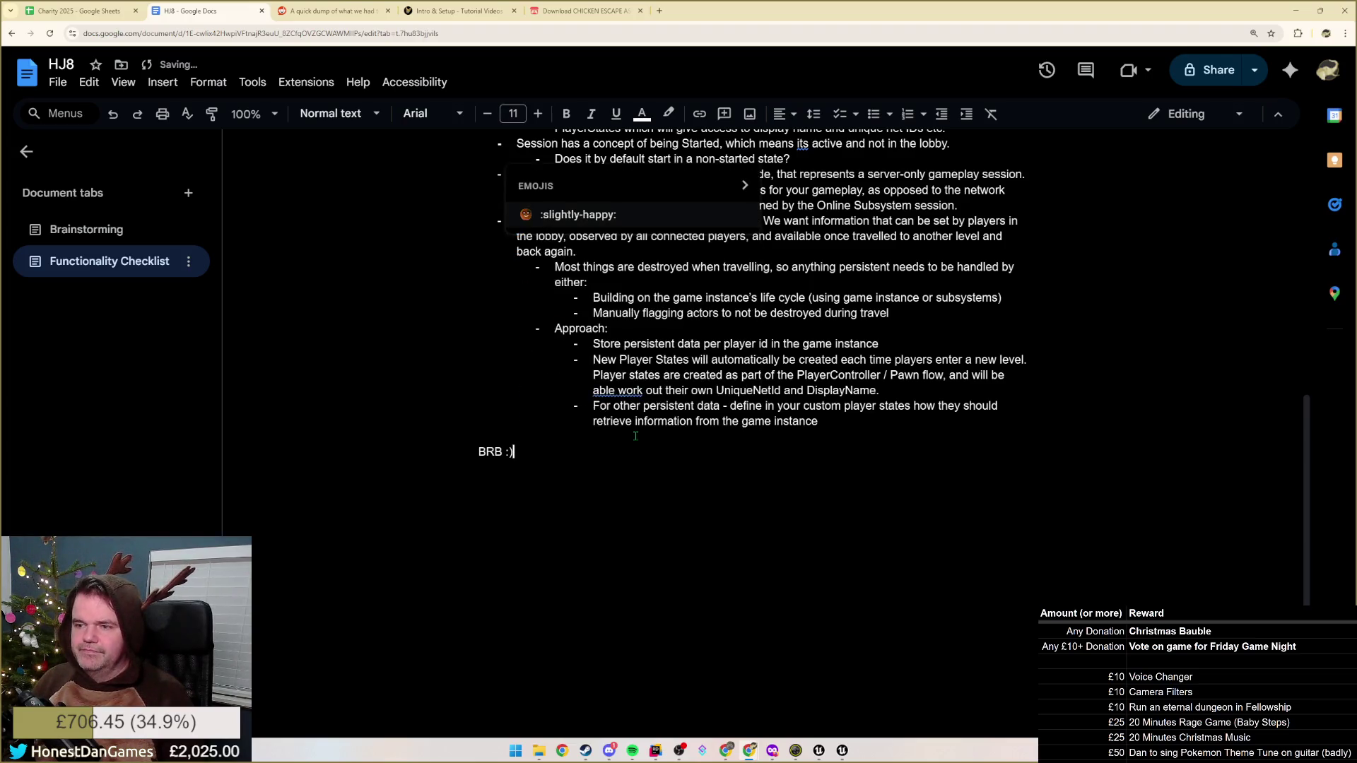
key("Home")
key("ctrl+shift+Right")
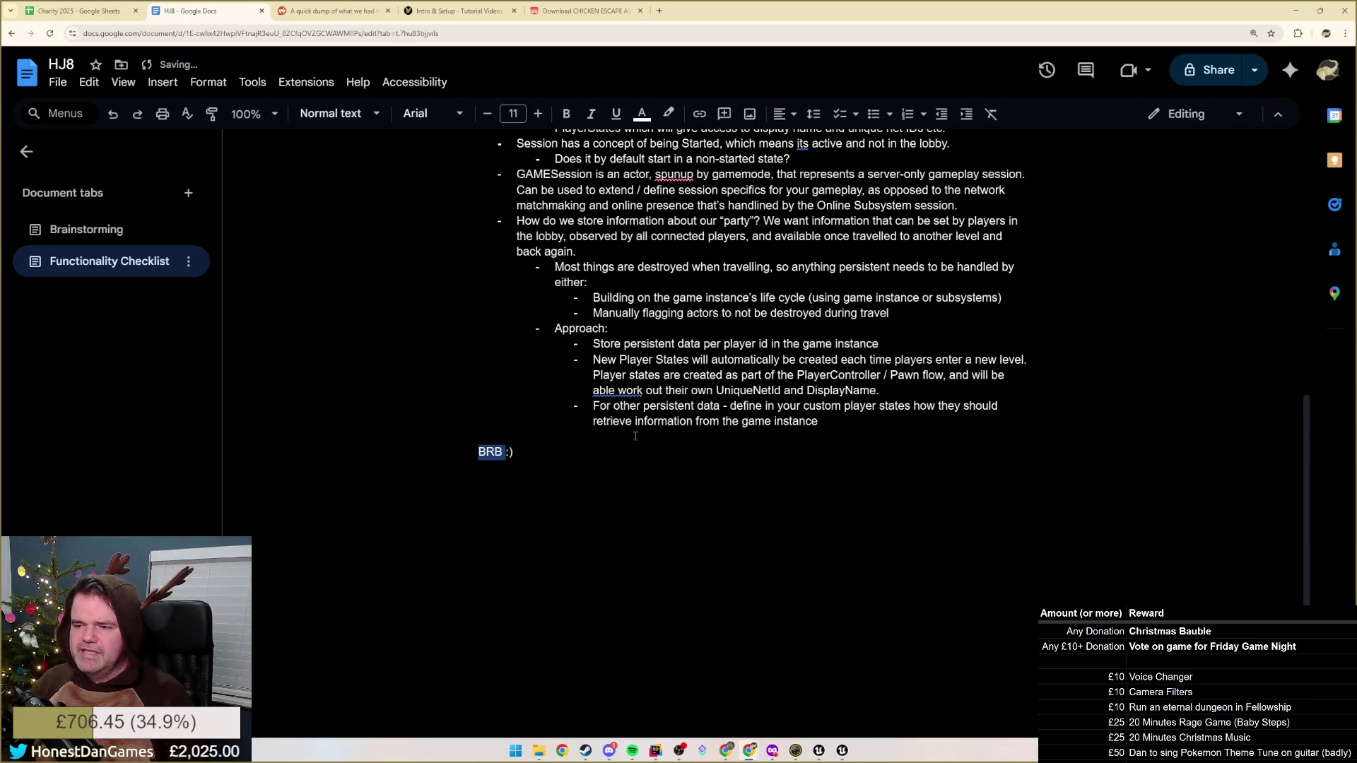
Enlarge 'BRB' step by step, then set it to 96 pt, leaving the smiley small
left_click(538, 114)
left_click(538, 114)
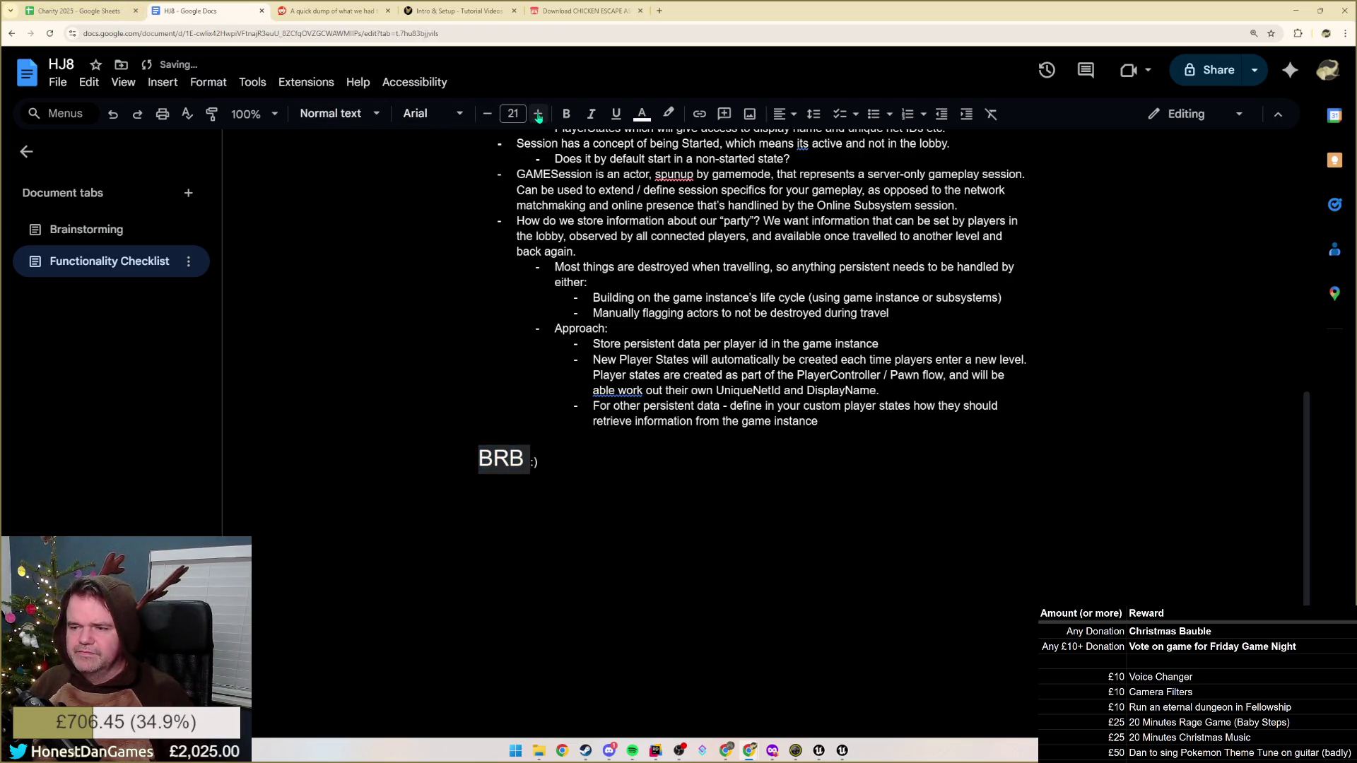
left_click(537, 113)
left_click(539, 114)
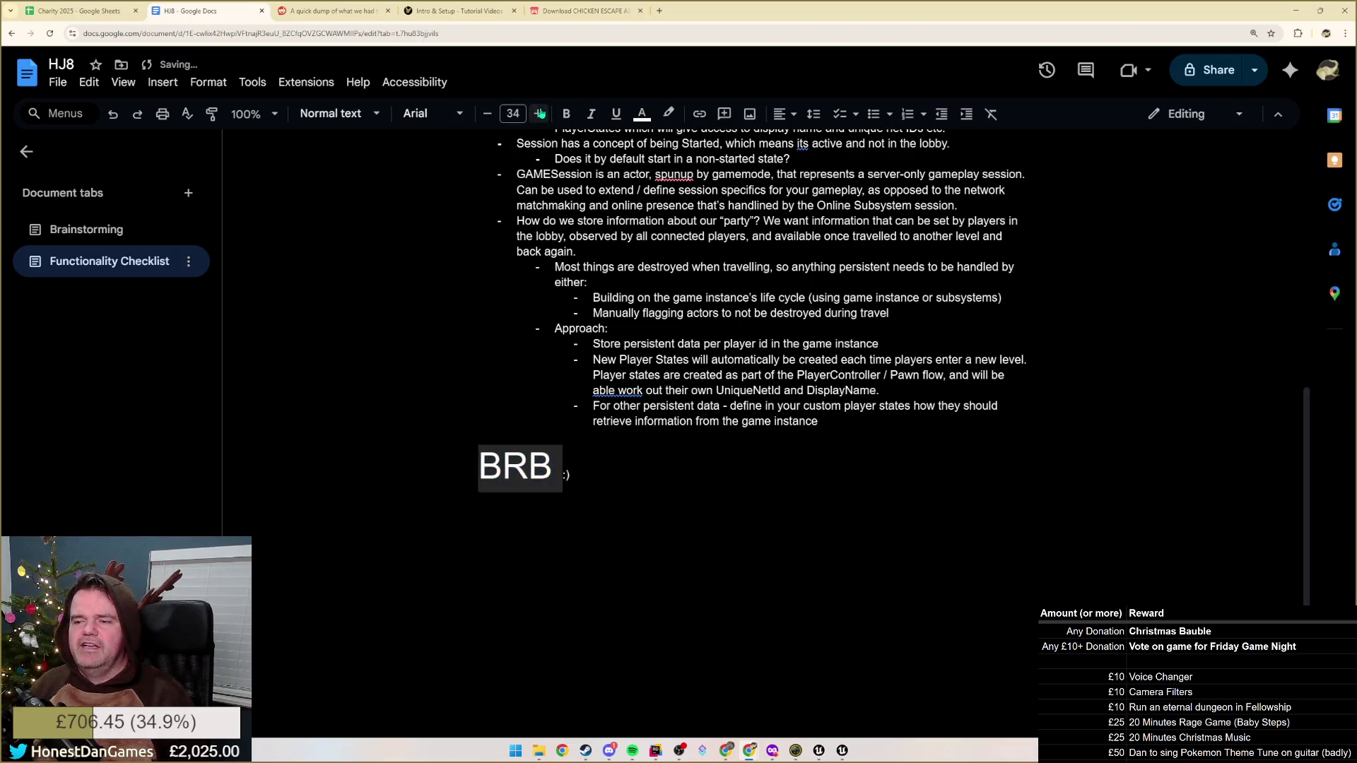
left_click(540, 113)
left_click(540, 114)
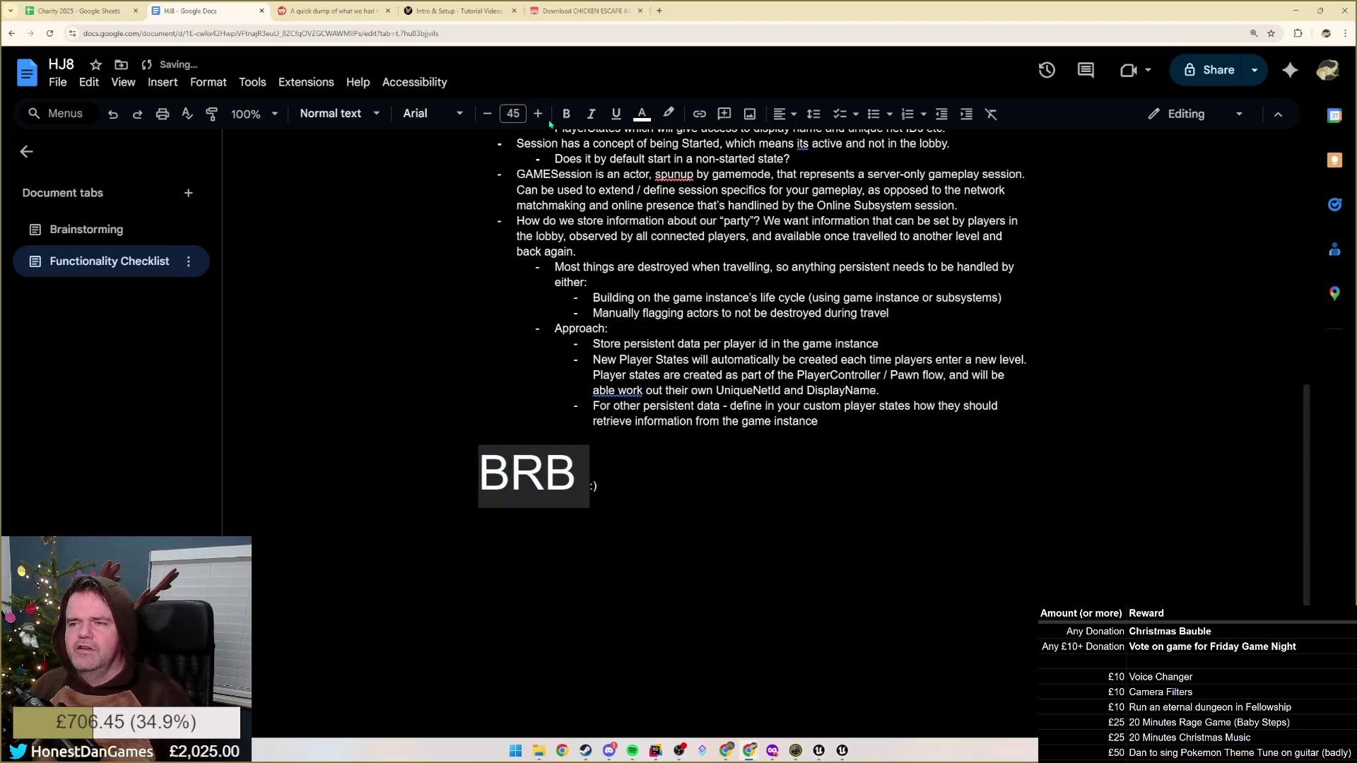
left_click(513, 113)
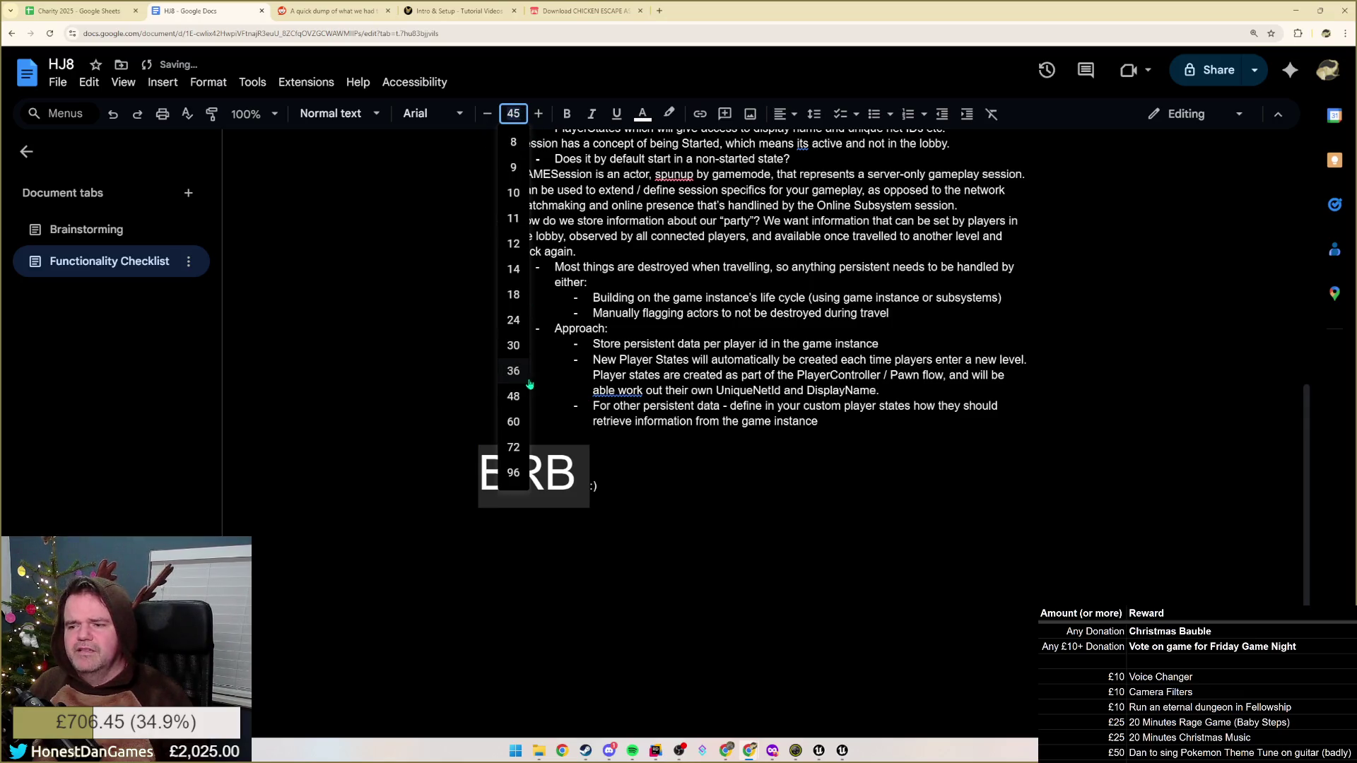
left_click(513, 474)
left_click(776, 512)
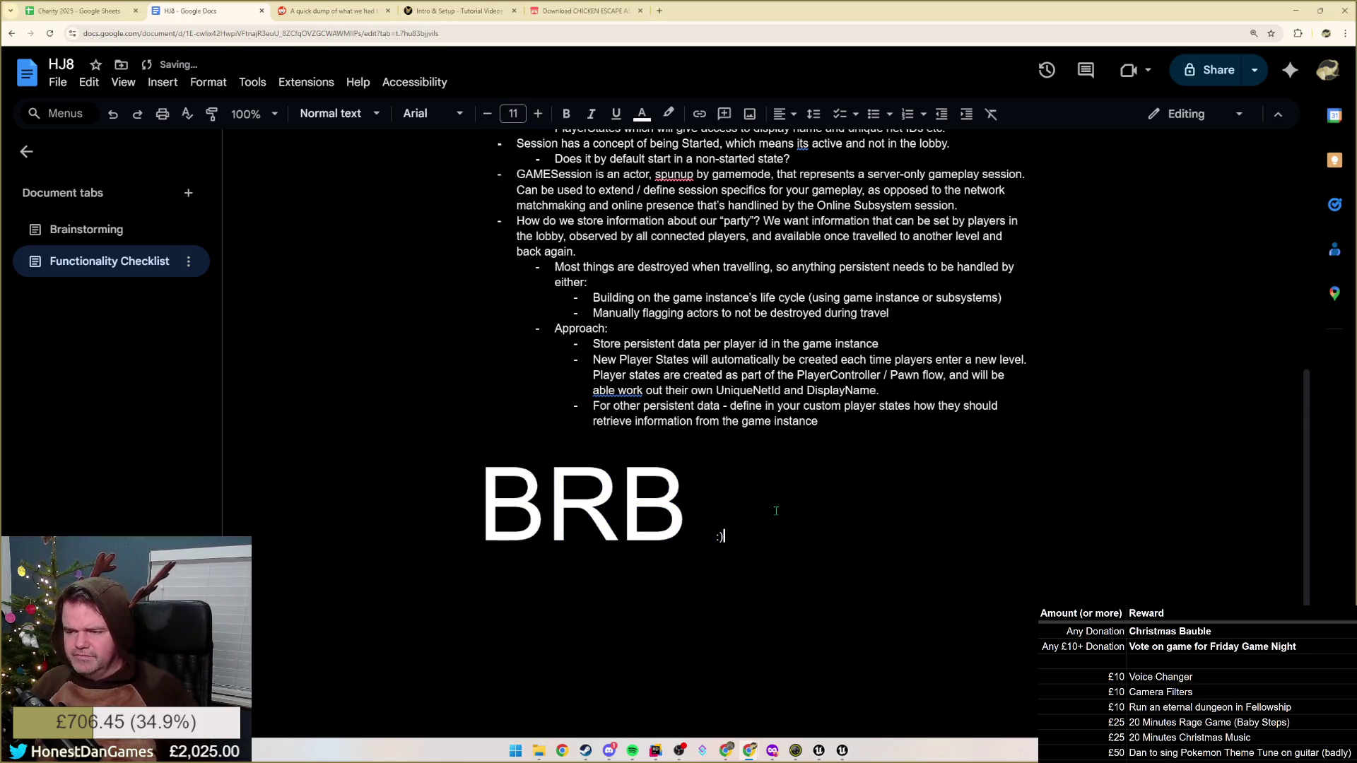